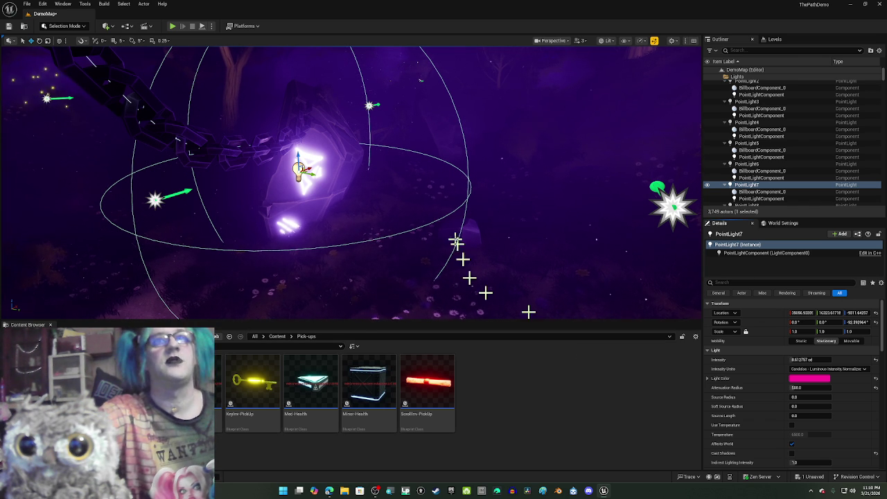
Fly the camera toward the chains and island and select the magic circle effect.
{"action": "mouse_move", "coordinate": [469, 204]}
{"action": "left_mouse_down"}
{"action": "mouse_move", "coordinate": [485, 187]}
{"action": "mouse_move", "coordinate": [541, 187]}
{"action": "mouse_move", "coordinate": [343, 189]}
{"action": "left_mouse_up"}
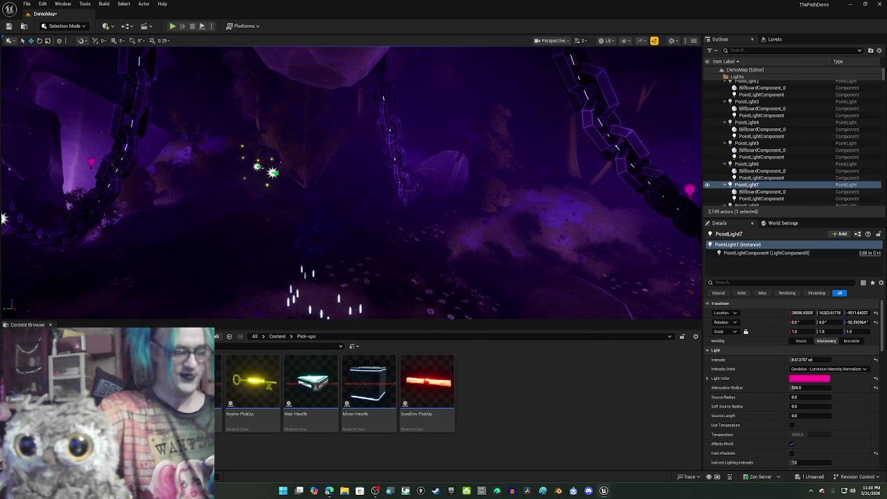
{"action": "mouse_move", "coordinate": [343, 188]}
{"action": "left_mouse_down"}
{"action": "mouse_move", "coordinate": [291, 182]}
{"action": "mouse_move", "coordinate": [248, 197]}
{"action": "mouse_move", "coordinate": [295, 194]}
{"action": "mouse_move", "coordinate": [264, 190]}
{"action": "mouse_move", "coordinate": [263, 224]}
{"action": "mouse_move", "coordinate": [263, 187]}
{"action": "mouse_move", "coordinate": [263, 215]}
{"action": "left_mouse_up"}
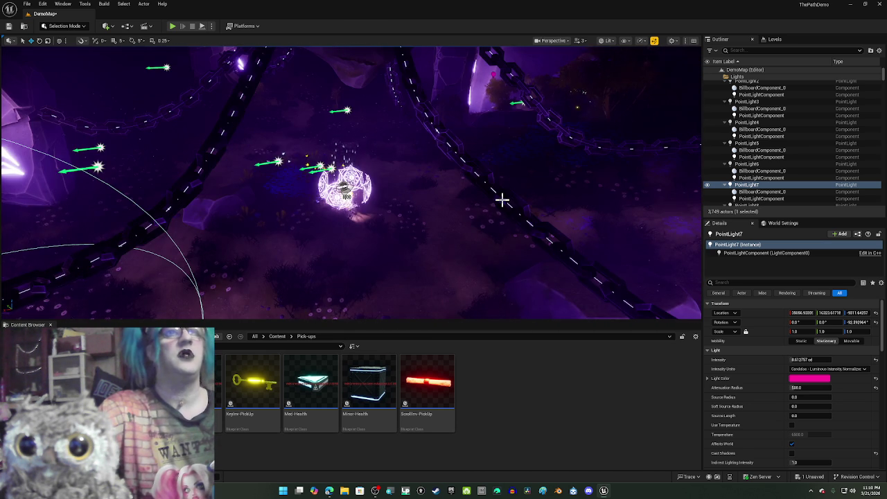
{"action": "scroll", "coordinate": [501, 200], "scroll_direction": "up", "scroll_amount": 5}
{"action": "scroll", "coordinate": [501, 199], "scroll_direction": "up", "scroll_amount": 3}
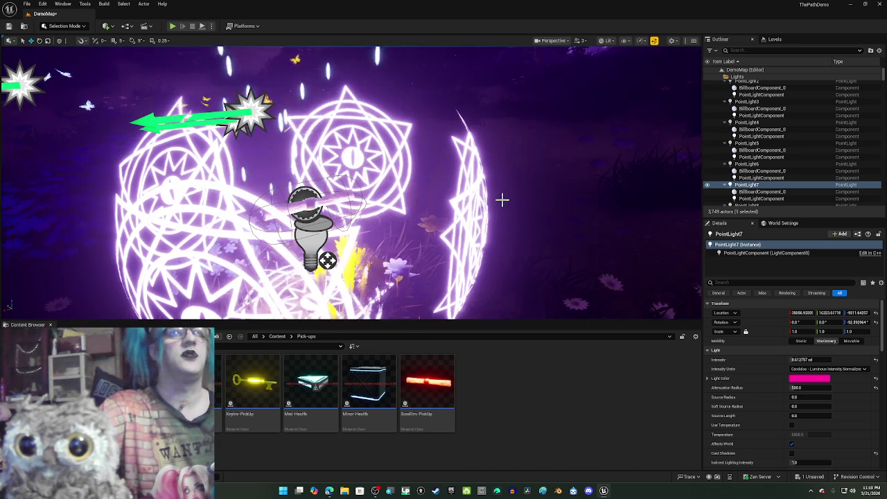
{"action": "left_click", "coordinate": [471, 194]}
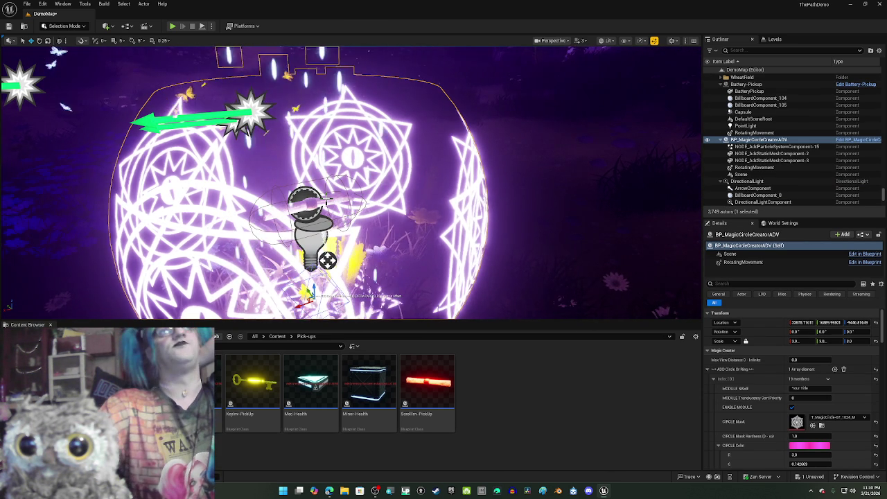
Select the ScrollInv-PickUp, frame it with F, and scroll through its Details component list.
{"action": "scroll", "coordinate": [342, 222], "scroll_direction": "up", "scroll_amount": 3}
{"action": "scroll", "coordinate": [342, 222], "scroll_direction": "down", "scroll_amount": 5}
{"action": "scroll", "coordinate": [339, 214], "scroll_direction": "up", "scroll_amount": 3}
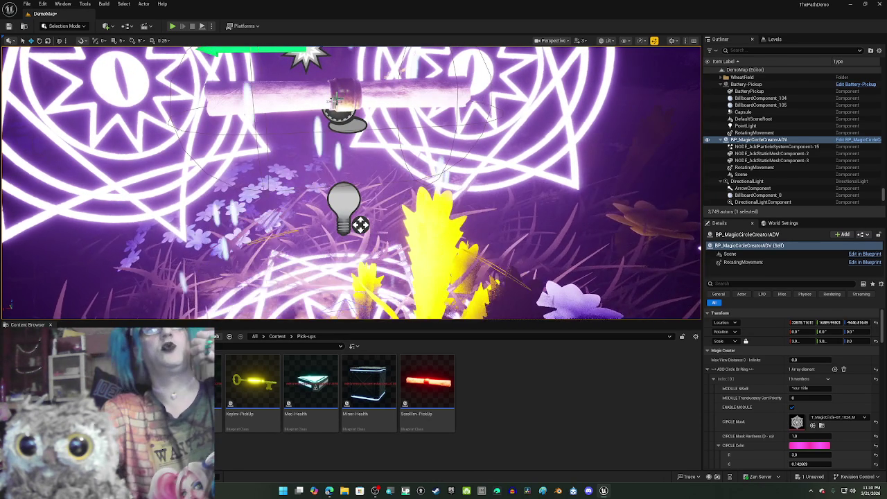
{"action": "left_click", "coordinate": [331, 103]}
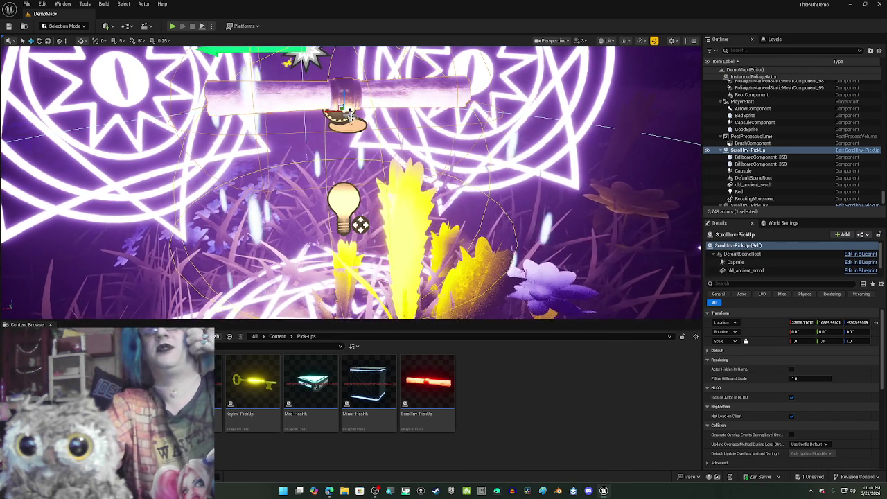
{"action": "key", "text": "f"}
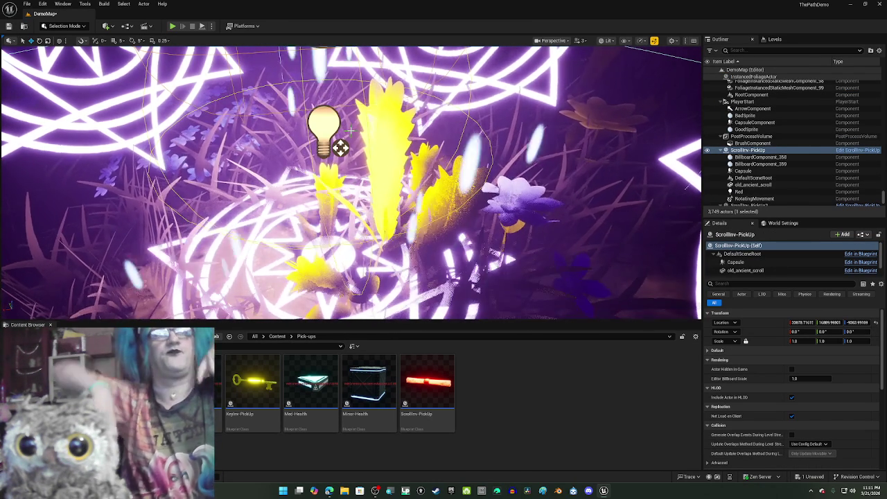
{"action": "key", "text": "f"}
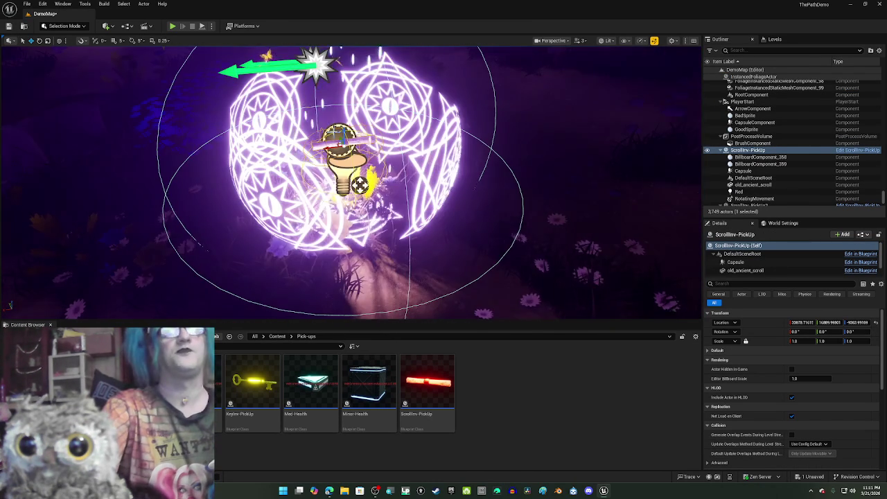
{"action": "scroll", "coordinate": [748, 257], "scroll_direction": "down", "scroll_amount": 2}
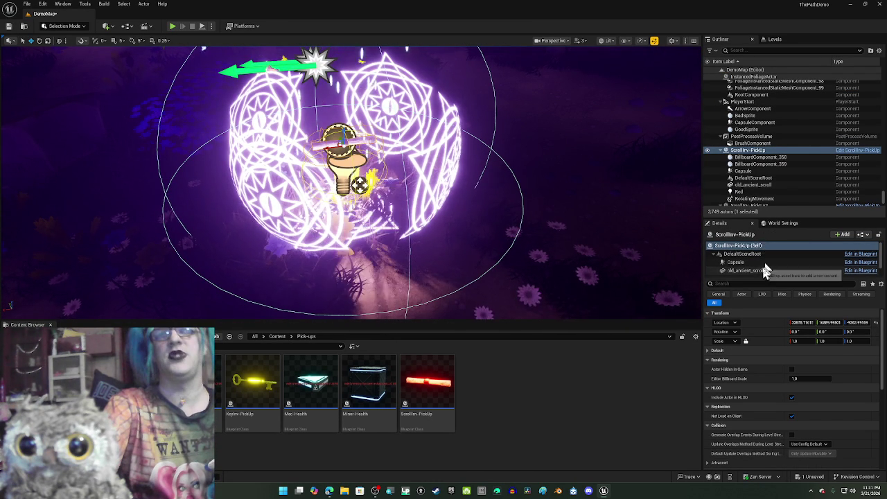
Duplicate the Red light component, keeping the copy's name as Red1.
{"action": "left_click", "coordinate": [759, 265]}
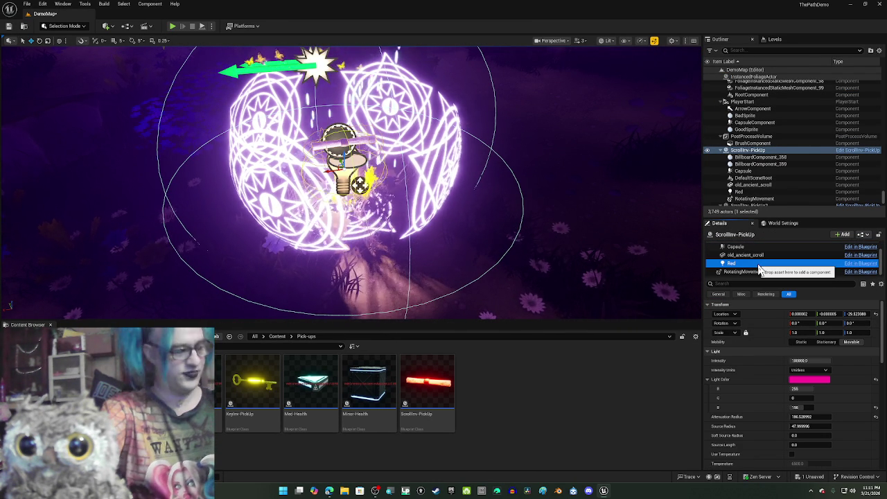
{"action": "right_click", "coordinate": [758, 265]}
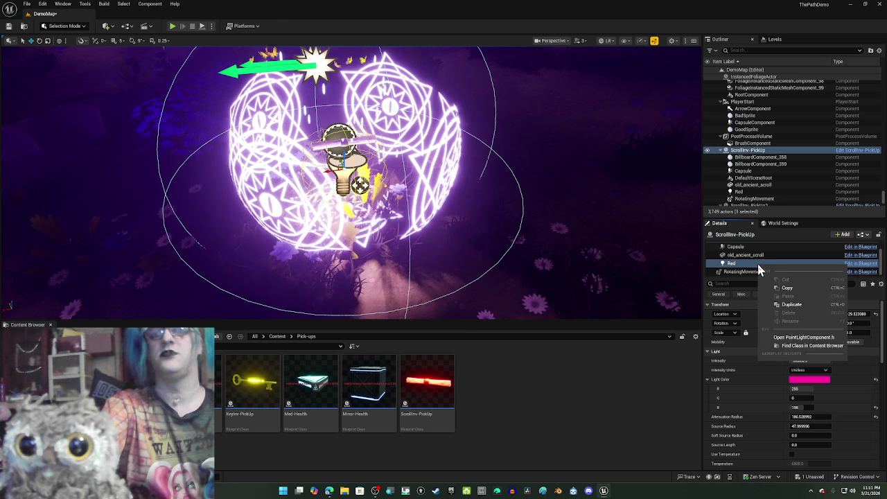
{"action": "left_click", "coordinate": [790, 304]}
{"action": "key", "text": "Return"}
Raise Red1 toward the tree trunk, to about -60.3, 11.0, 897.1.
{"action": "mouse_move", "coordinate": [362, 207]}
{"action": "left_mouse_down"}
{"action": "mouse_move", "coordinate": [357, 168]}
{"action": "mouse_move", "coordinate": [317, 161]}
{"action": "left_mouse_up"}
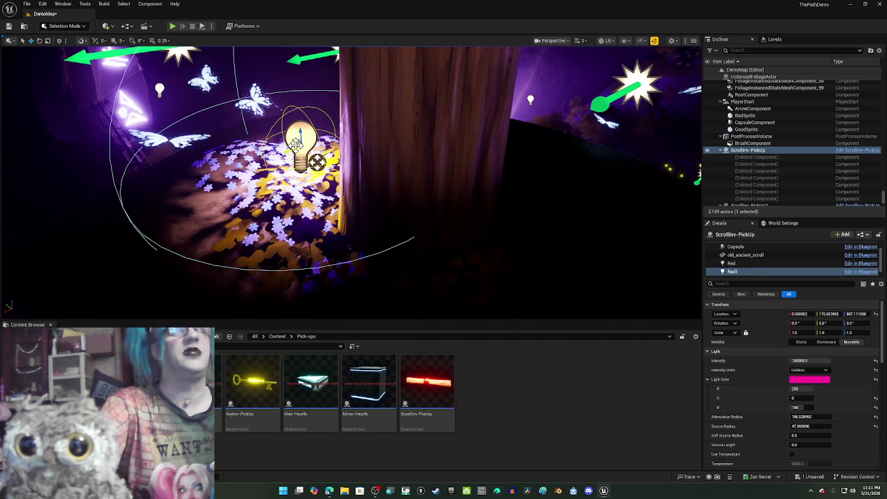
{"action": "mouse_move", "coordinate": [295, 143]}
{"action": "left_mouse_down"}
{"action": "mouse_move", "coordinate": [293, 180]}
{"action": "mouse_move", "coordinate": [296, 173]}
{"action": "left_mouse_up"}
{"action": "scroll", "coordinate": [298, 145], "scroll_direction": "down", "scroll_amount": 2}
{"action": "scroll", "coordinate": [297, 146], "scroll_direction": "down", "scroll_amount": 5}
{"action": "scroll", "coordinate": [298, 182], "scroll_direction": "down", "scroll_amount": 8}
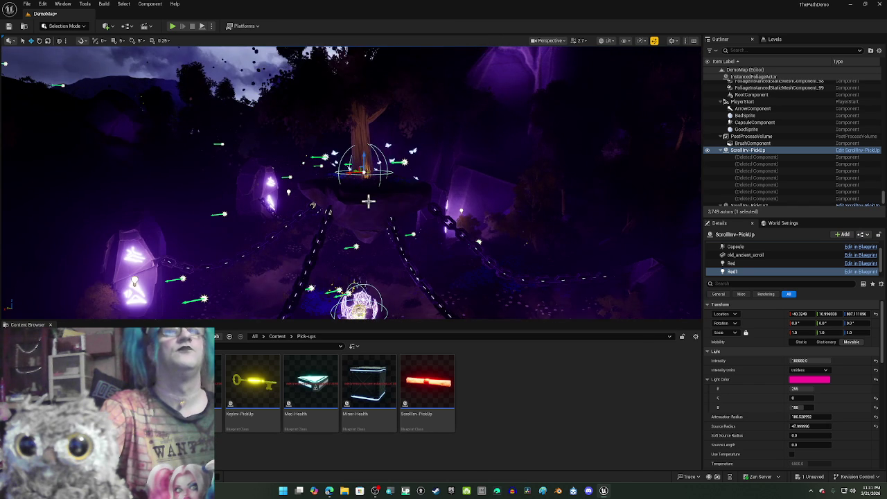
Give Red1 a brighter Intensity value.
{"action": "left_click_drag", "start_coordinate": [298, 182], "coordinate": [298, 170]}
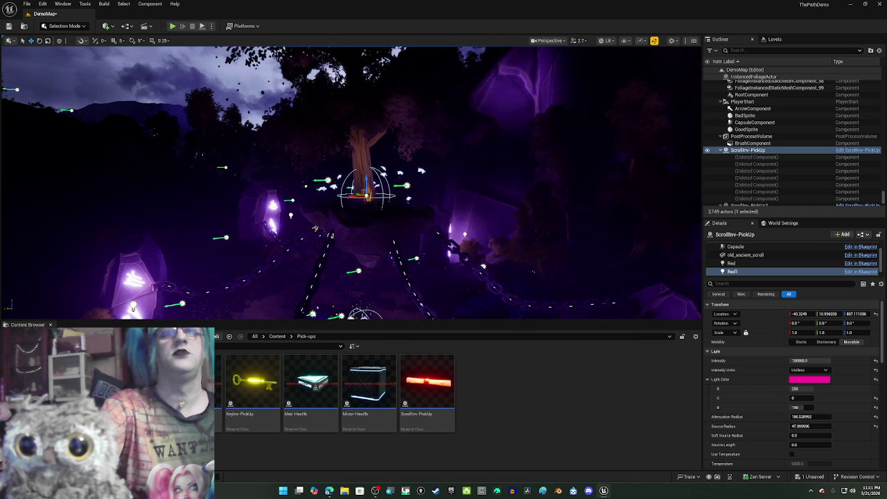
{"action": "left_click", "coordinate": [808, 361]}
{"action": "left_click", "coordinate": [804, 361]}
{"action": "double_click", "coordinate": [805, 361]}
{"action": "left_click", "coordinate": [804, 361]}
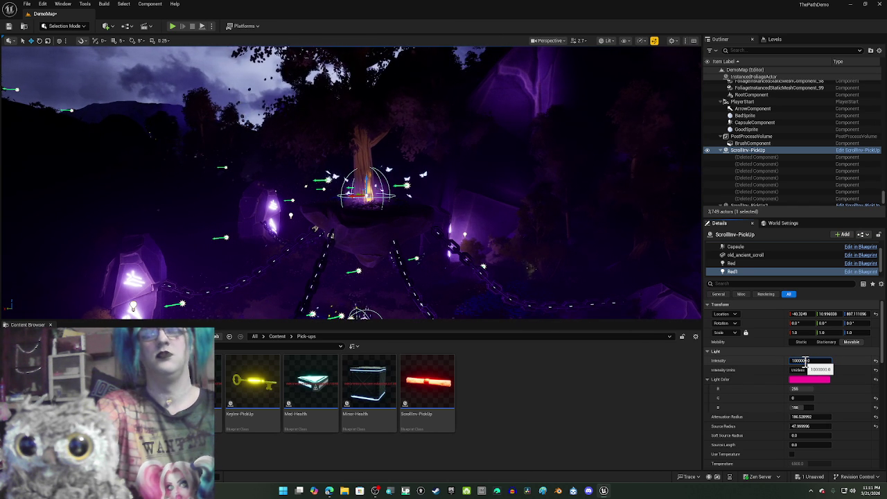
{"action": "type", "text": "10000000"}
{"action": "key", "text": "Return"}
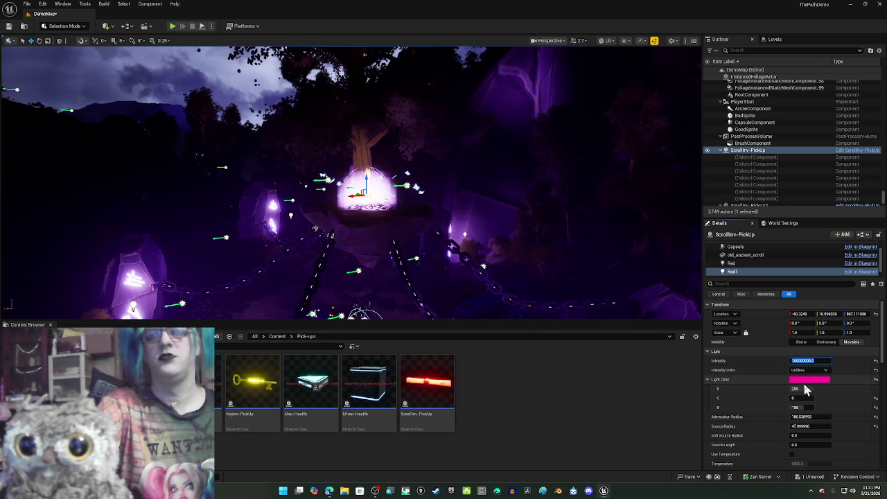
Widen Red1's attenuation radius to about 584.3 and source radius to about 346.7.
{"action": "left_click_drag", "start_coordinate": [797, 417], "coordinate": [812, 416]}
{"action": "left_click", "coordinate": [802, 360]}
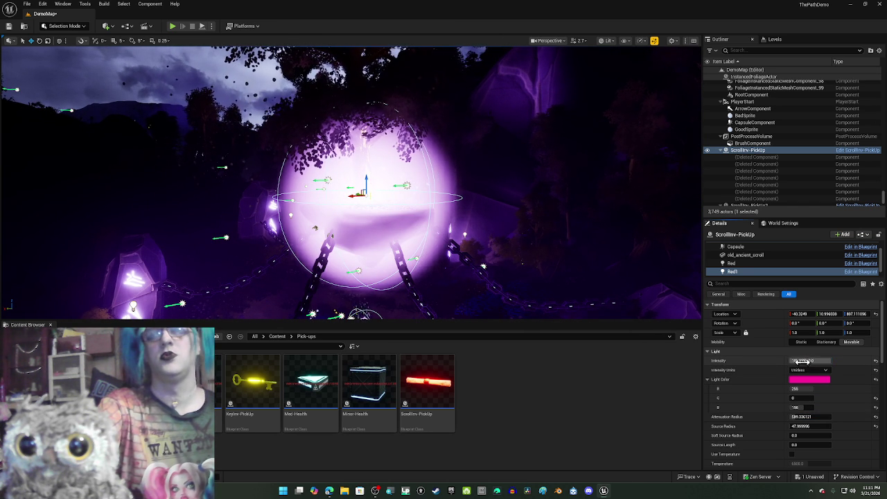
{"action": "left_click", "coordinate": [804, 362]}
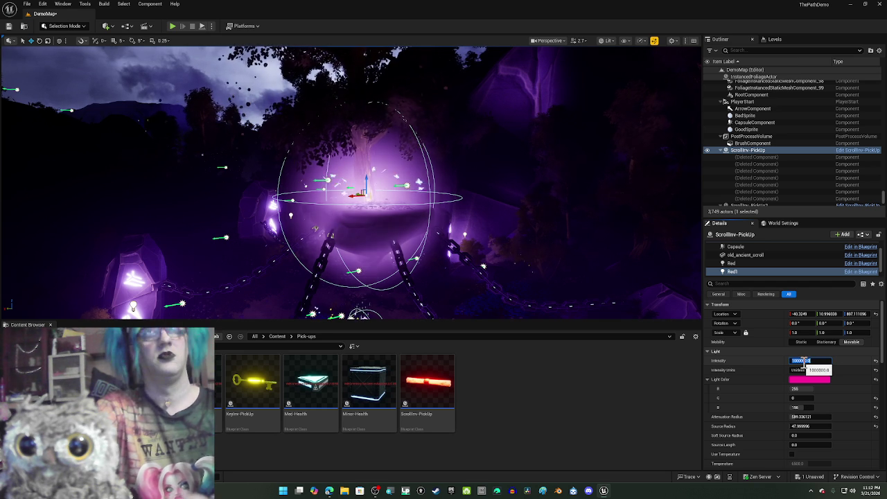
{"action": "double_click", "coordinate": [804, 361]}
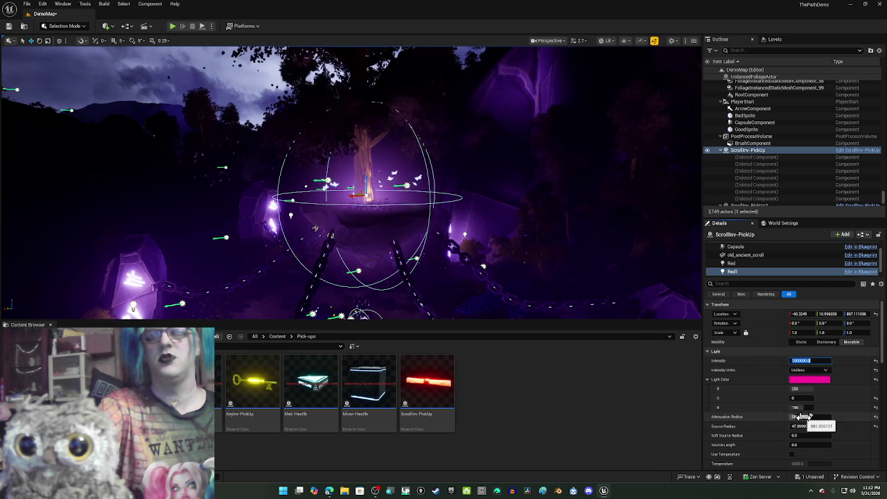
{"action": "mouse_move", "coordinate": [810, 426]}
{"action": "left_mouse_down"}
{"action": "mouse_move", "coordinate": [825, 426]}
{"action": "mouse_move", "coordinate": [810, 426]}
{"action": "left_mouse_up"}
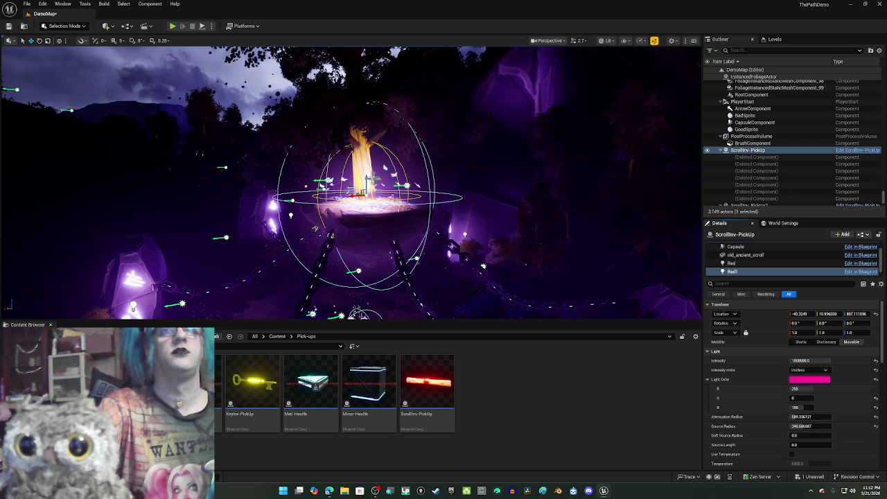
Lift Red1 slightly, widen its attenuation radius, and place a copy, Red2, about 1684.9 up the tree.
{"action": "left_click_drag", "start_coordinate": [367, 175], "coordinate": [367, 166]}
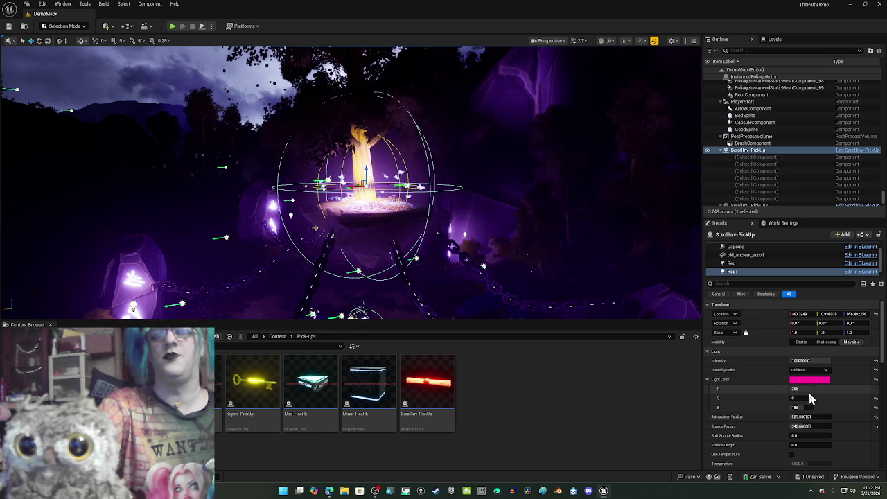
{"action": "mouse_move", "coordinate": [806, 419]}
{"action": "left_mouse_down"}
{"action": "mouse_move", "coordinate": [839, 419]}
{"action": "mouse_move", "coordinate": [812, 419]}
{"action": "left_mouse_up"}
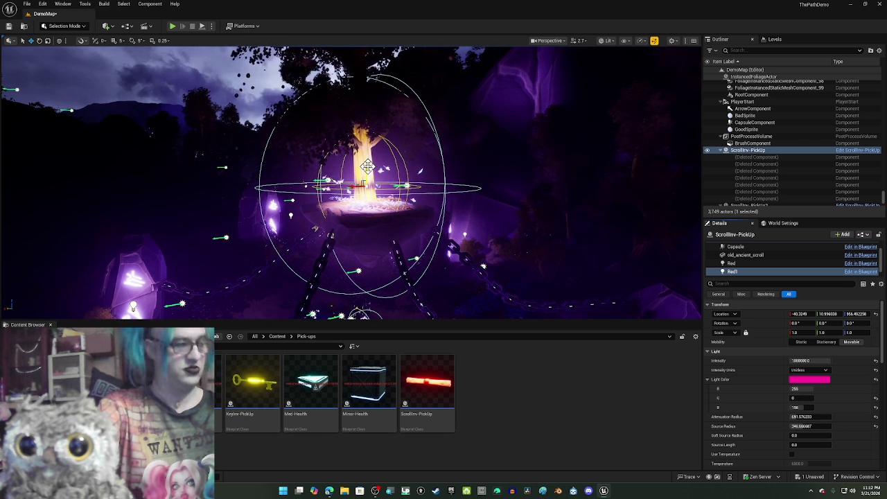
{"action": "mouse_move", "coordinate": [367, 166]}
{"action": "left_mouse_down"}
{"action": "mouse_move", "coordinate": [367, 146]}
{"action": "mouse_move", "coordinate": [367, 166]}
{"action": "left_mouse_up"}
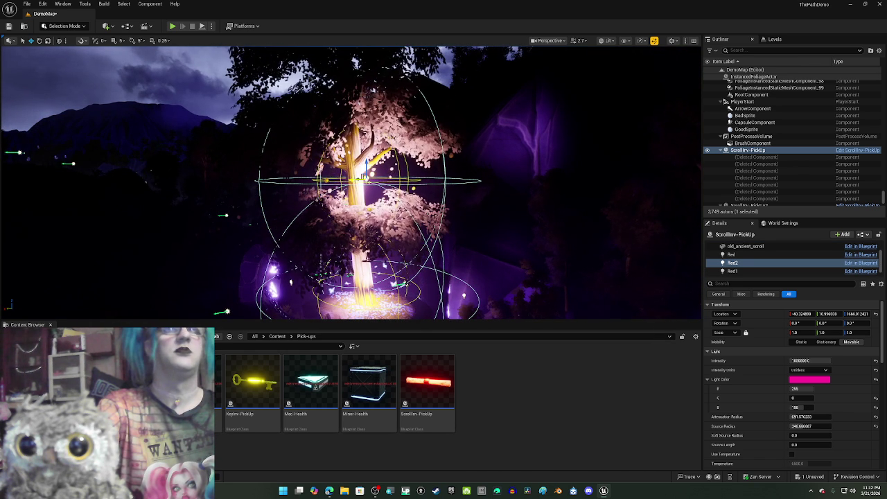
Centre Red2 over the trunk and preview the lit tree in Game View from several angles.
{"action": "left_click_drag", "start_coordinate": [361, 178], "coordinate": [356, 179]}
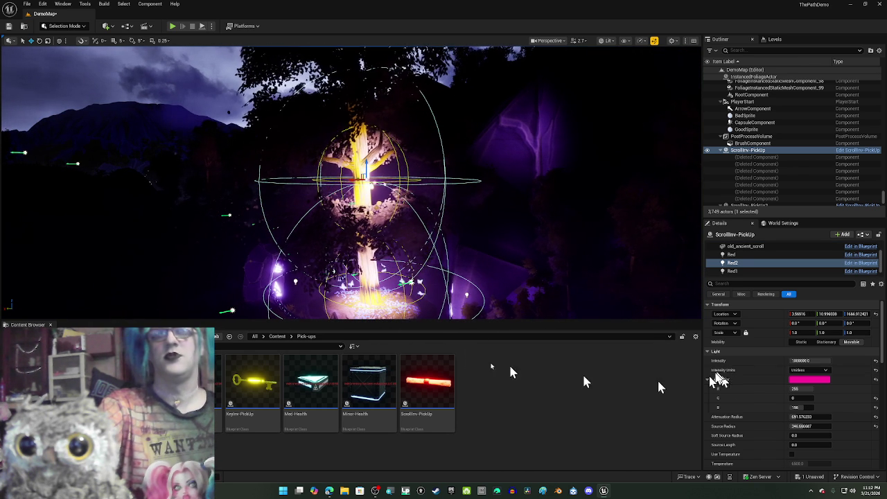
{"action": "mouse_move", "coordinate": [505, 250]}
{"action": "left_mouse_down"}
{"action": "mouse_move", "coordinate": [494, 258]}
{"action": "mouse_move", "coordinate": [511, 245]}
{"action": "left_mouse_up"}
{"action": "key", "text": "g"}
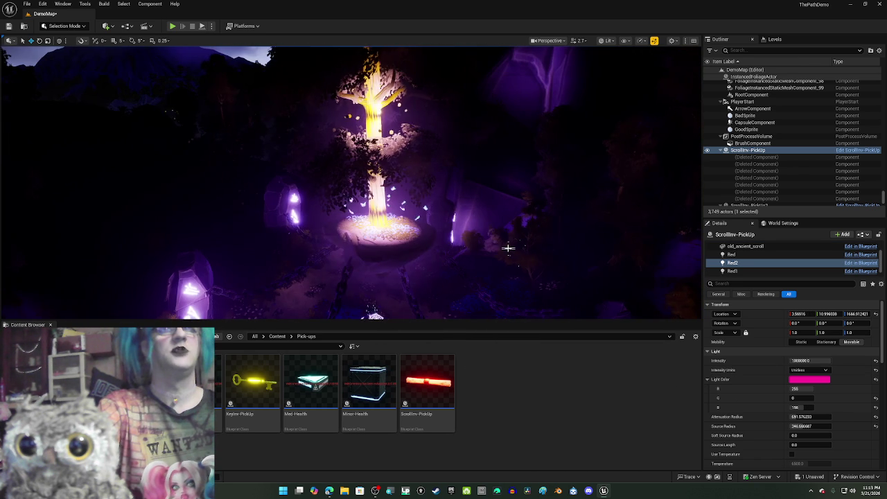
{"action": "key", "text": "g"}
{"action": "left_click_drag", "start_coordinate": [627, 230], "coordinate": [622, 229]}
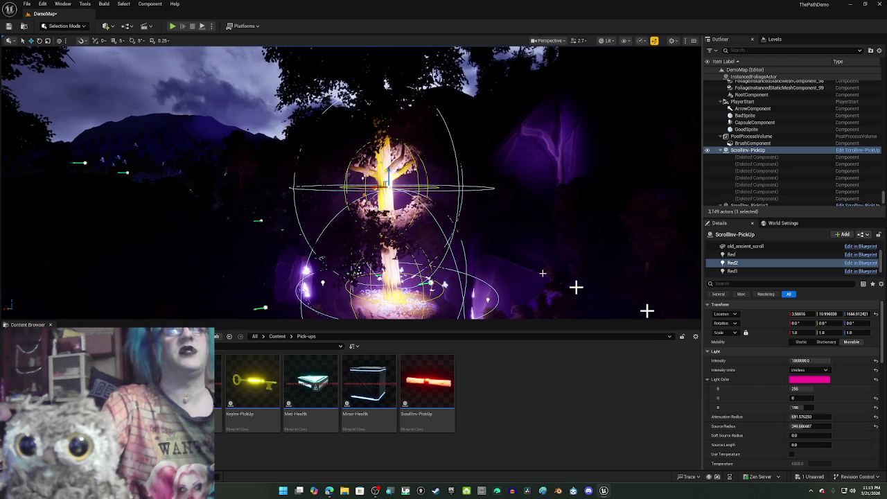
{"action": "left_click_drag", "start_coordinate": [475, 238], "coordinate": [474, 210]}
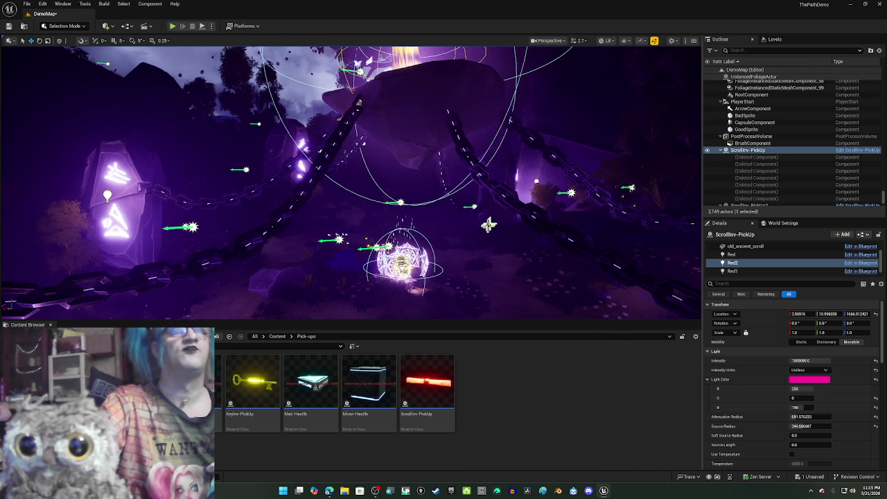
Focus on the pickup, try and undo a larger Red2 attenuation radius, and preview the lighting.
{"action": "key", "text": "f"}
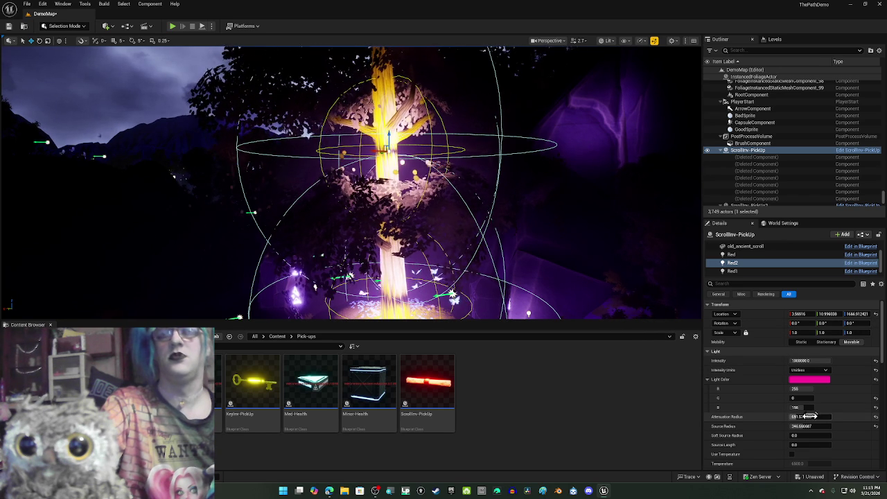
{"action": "mouse_move", "coordinate": [810, 416]}
{"action": "left_mouse_down"}
{"action": "mouse_move", "coordinate": [856, 416]}
{"action": "mouse_move", "coordinate": [821, 425]}
{"action": "left_mouse_up"}
{"action": "key", "text": "ctrl+z"}
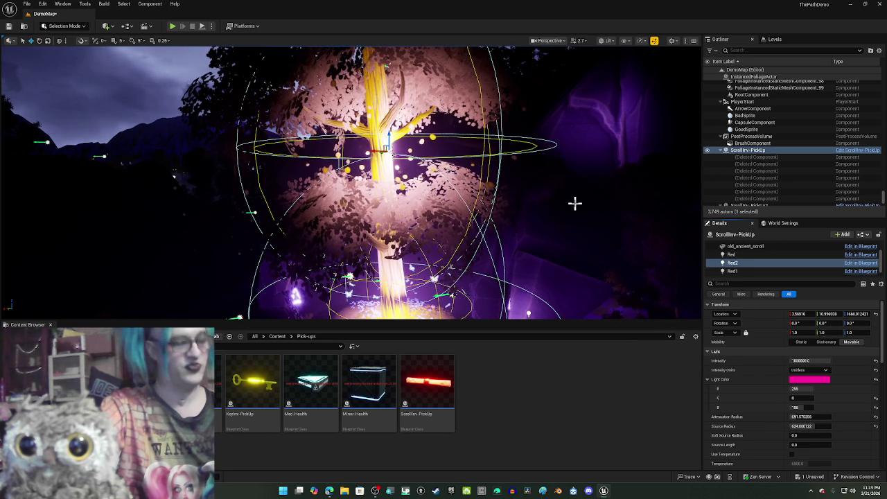
{"action": "key", "text": "g"}
{"action": "key", "text": "w"}
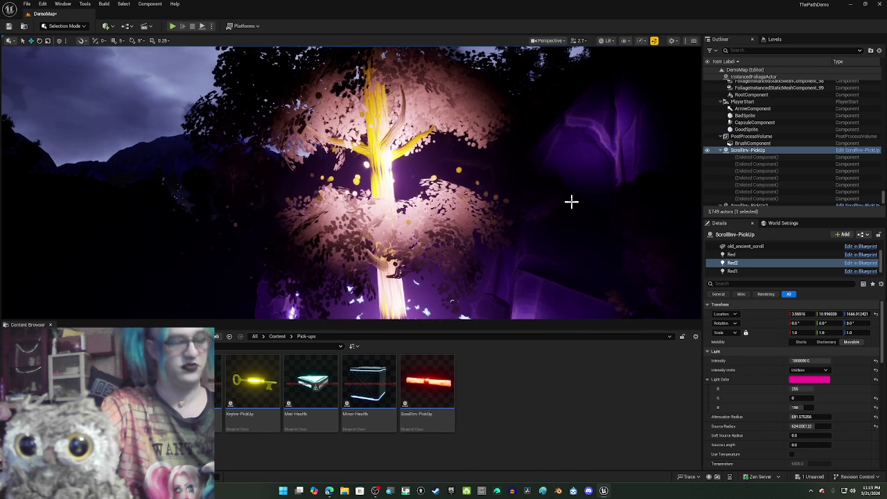
{"action": "key", "text": "g"}
{"action": "key", "text": "q"}
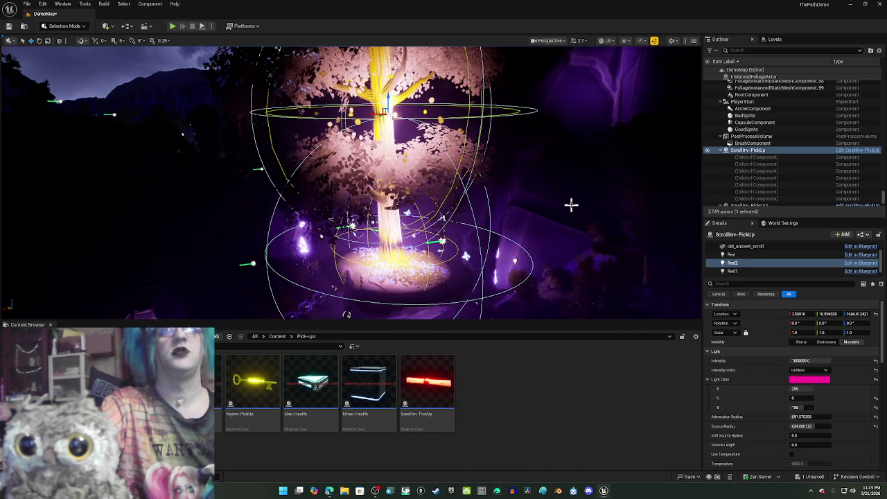
Set Red2's intensity to 100000.0.
{"action": "left_click", "coordinate": [800, 360]}
{"action": "key", "text": "Home"}
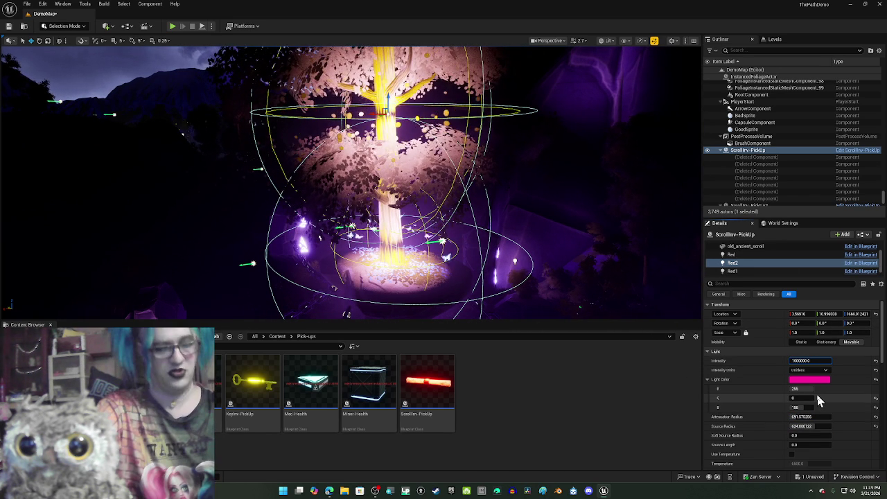
{"action": "key", "text": "Return"}
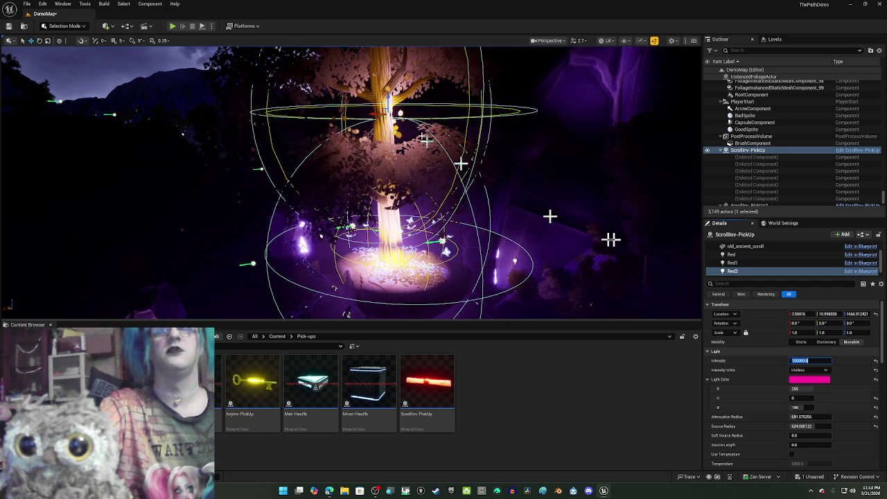
{"action": "scroll", "coordinate": [452, 180], "scroll_direction": "down", "scroll_amount": 3}
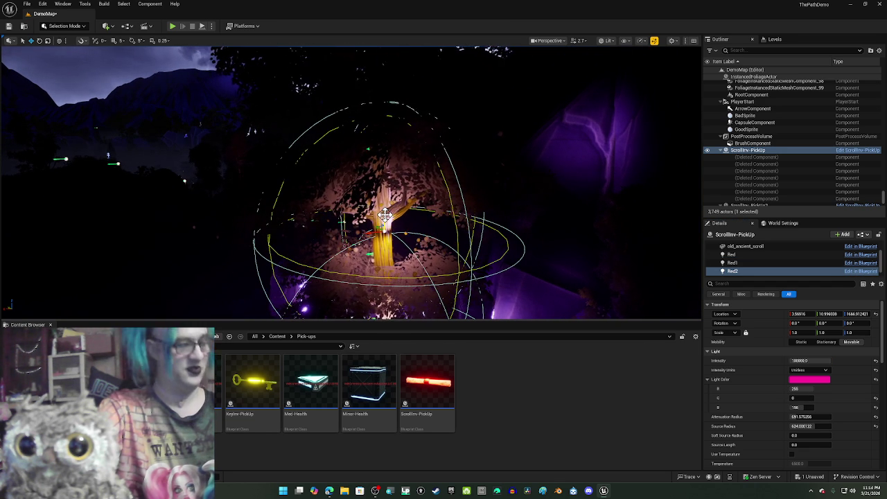
Duplicate the light as Red3 above the tree, widening its attenuation and setting soft source radius 1000.
{"action": "mouse_move", "coordinate": [519, 261]}
{"action": "left_mouse_down"}
{"action": "mouse_move", "coordinate": [518, 203]}
{"action": "mouse_move", "coordinate": [408, 246]}
{"action": "left_mouse_up"}
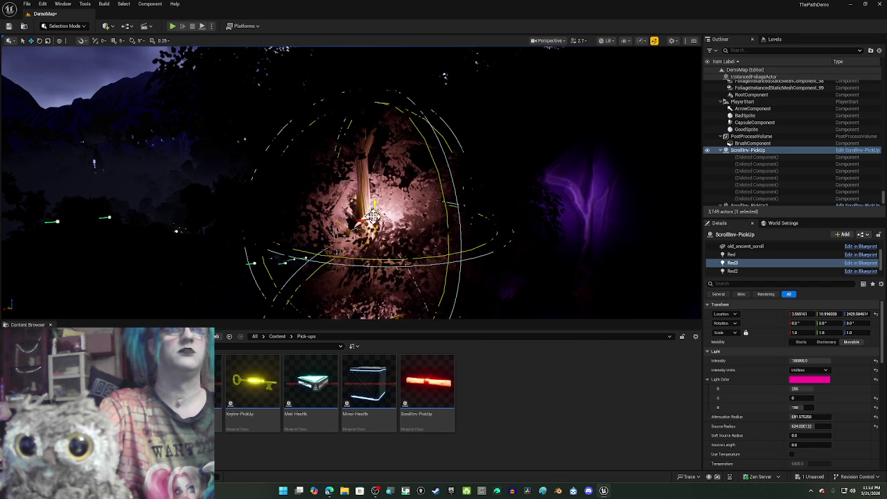
{"action": "mouse_move", "coordinate": [370, 217]}
{"action": "left_mouse_down"}
{"action": "mouse_move", "coordinate": [422, 257]}
{"action": "mouse_move", "coordinate": [504, 259]}
{"action": "mouse_move", "coordinate": [489, 244]}
{"action": "left_mouse_up"}
{"action": "key", "text": "Page_Down"}
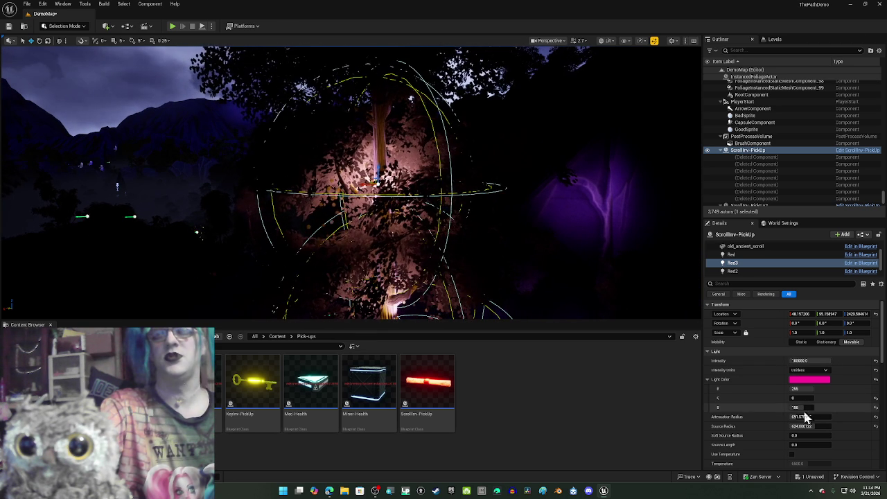
{"action": "left_click", "coordinate": [804, 426]}
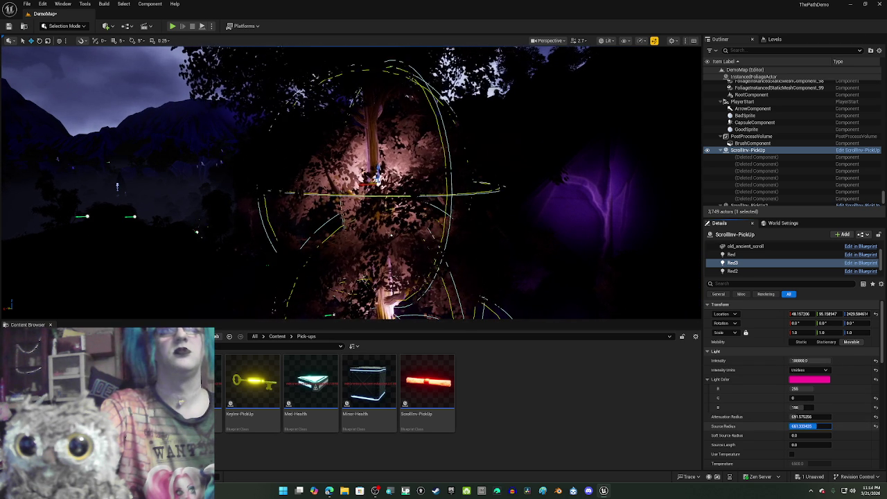
{"action": "mouse_move", "coordinate": [804, 416]}
{"action": "left_mouse_down"}
{"action": "mouse_move", "coordinate": [836, 417]}
{"action": "mouse_move", "coordinate": [806, 419]}
{"action": "left_mouse_up"}
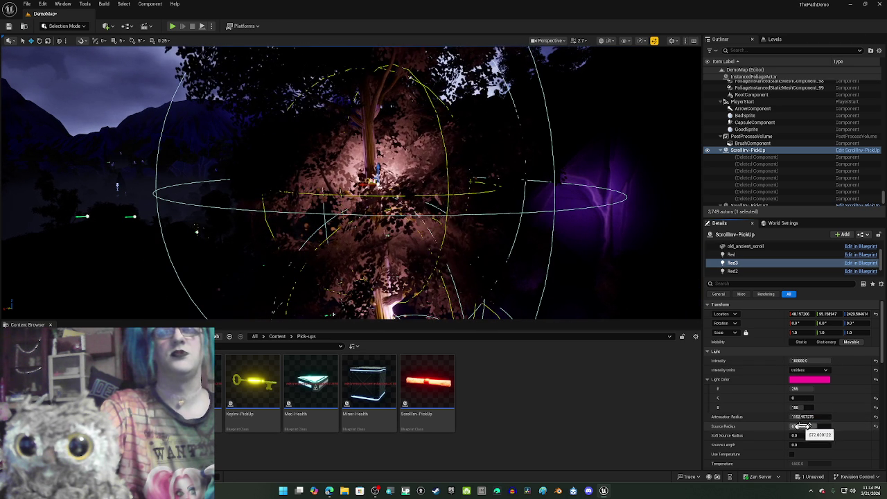
{"action": "mouse_move", "coordinate": [801, 432]}
{"action": "left_mouse_down"}
{"action": "mouse_move", "coordinate": [828, 436]}
{"action": "mouse_move", "coordinate": [791, 435]}
{"action": "mouse_move", "coordinate": [831, 435]}
{"action": "mouse_move", "coordinate": [816, 426]}
{"action": "left_mouse_up"}
{"action": "left_click", "coordinate": [808, 427]}
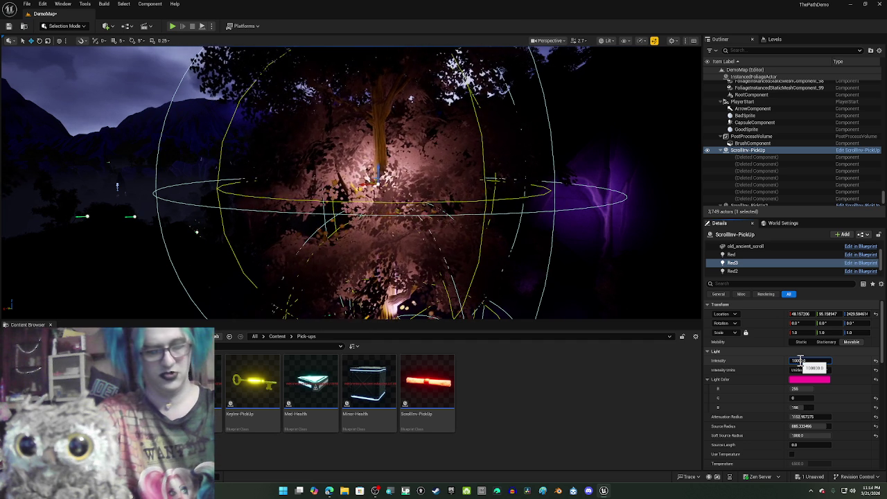
Adjust Red3's intensity through 100000 and 950000 to settle on 95000.
{"action": "left_click", "coordinate": [800, 361]}
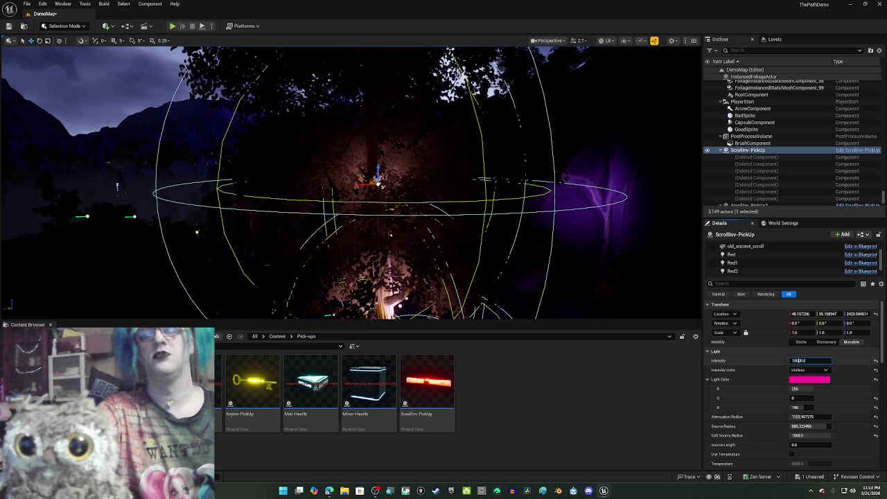
{"action": "type", "text": "1000"}
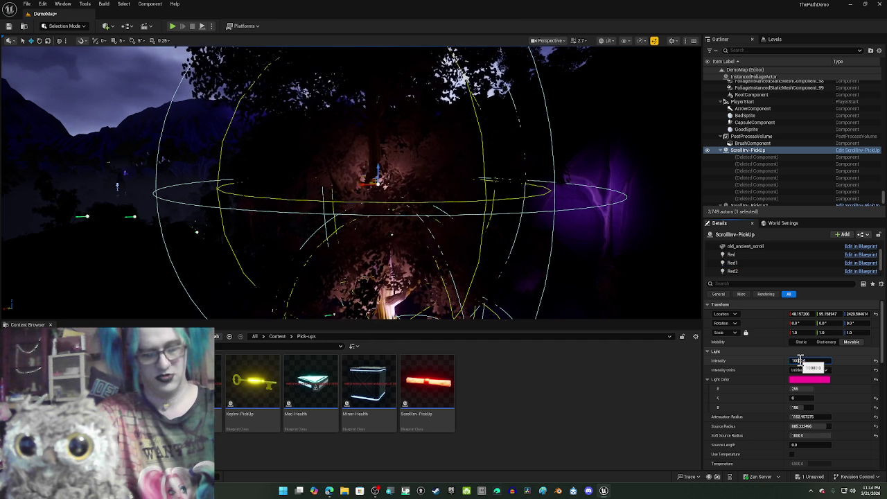
{"action": "key", "text": "Return"}
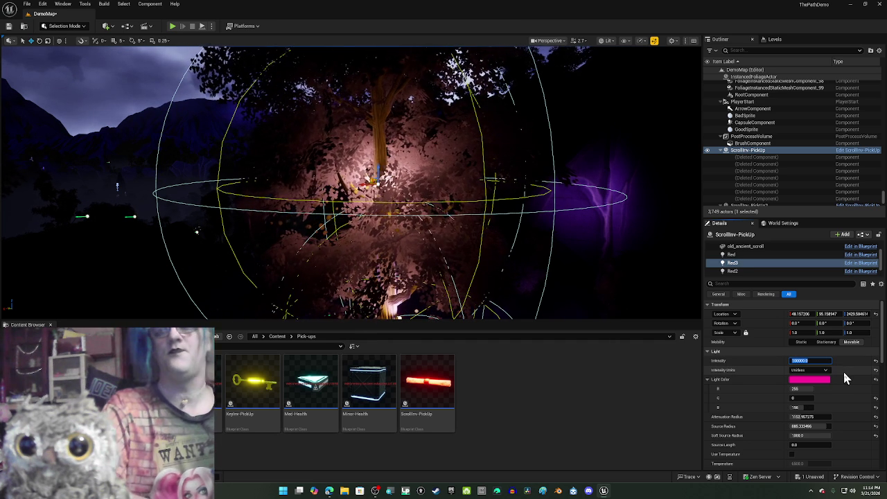
{"action": "key", "text": "Right"}
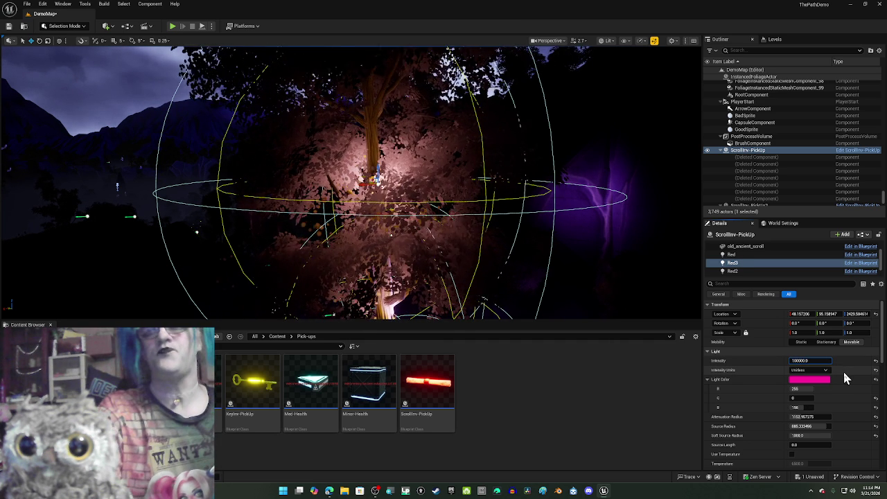
{"action": "type", "text": "0"}
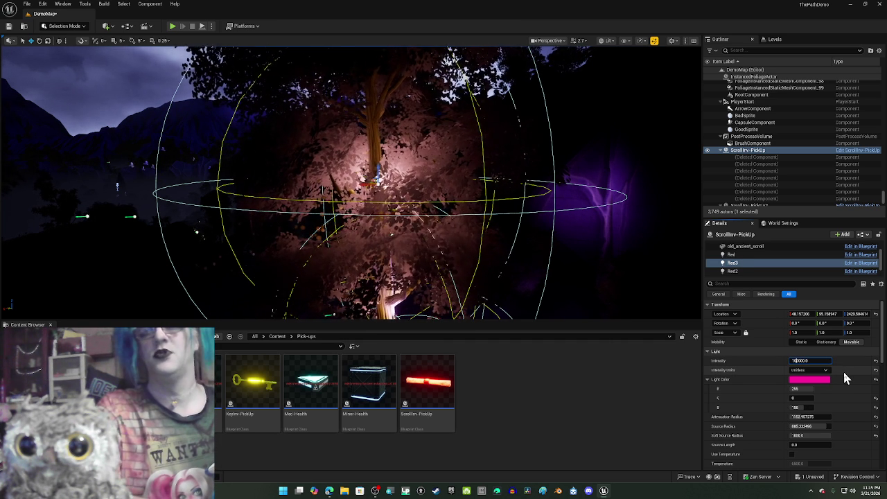
{"action": "key", "text": "BackSpace"}
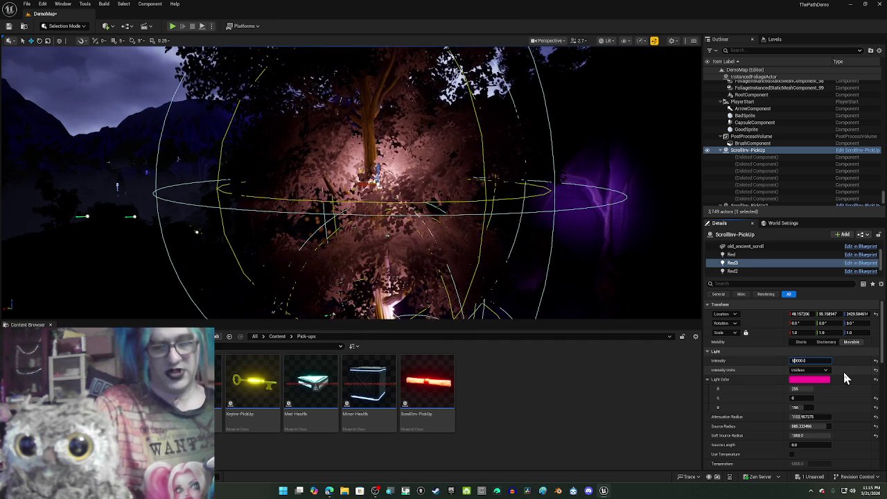
{"action": "type", "text": "95"}
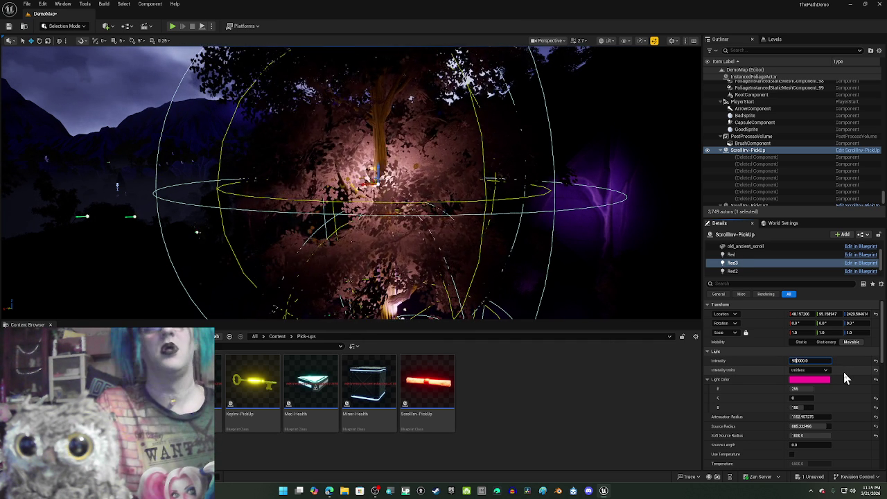
{"action": "key", "text": "Return"}
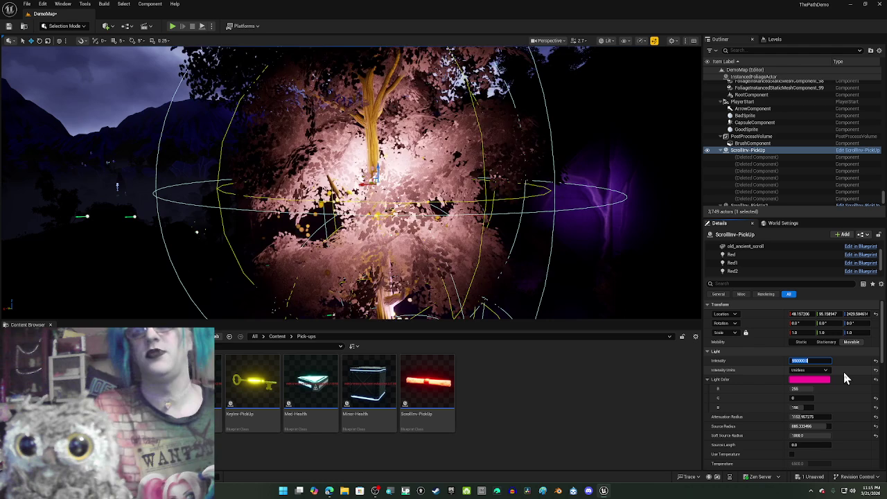
{"action": "key", "text": "Right"}
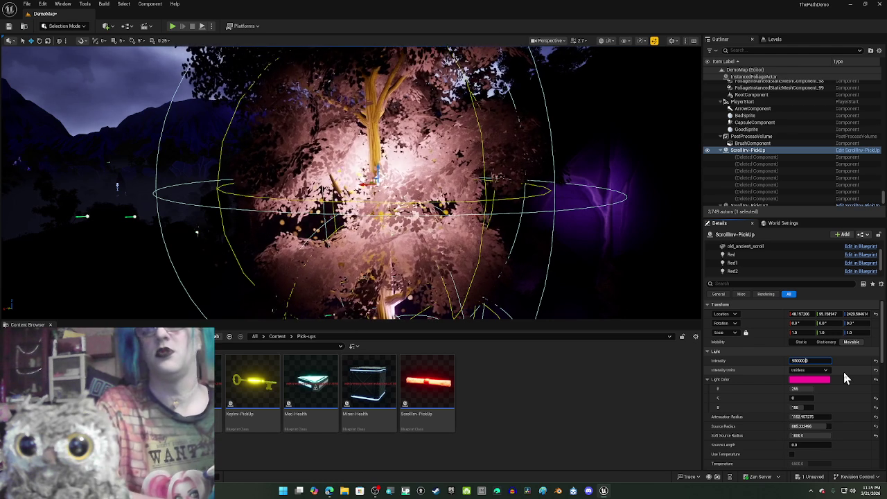
{"action": "key", "text": "BackSpace"}
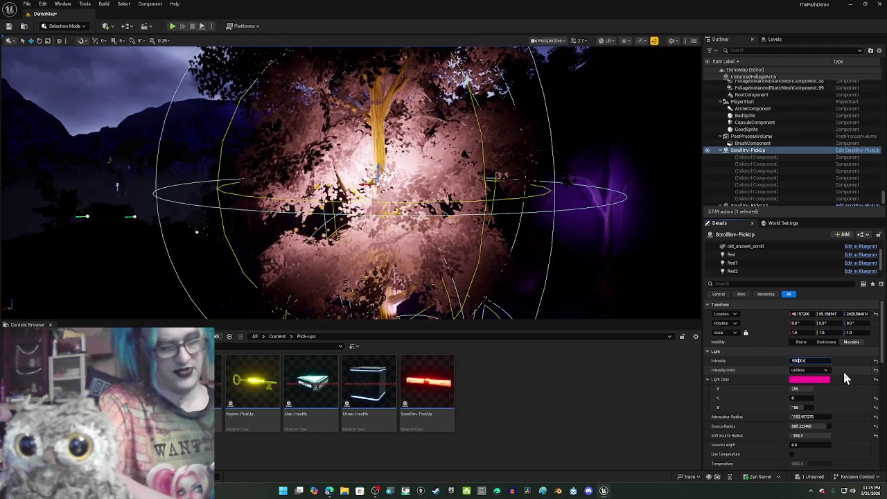
{"action": "key", "text": "Return"}
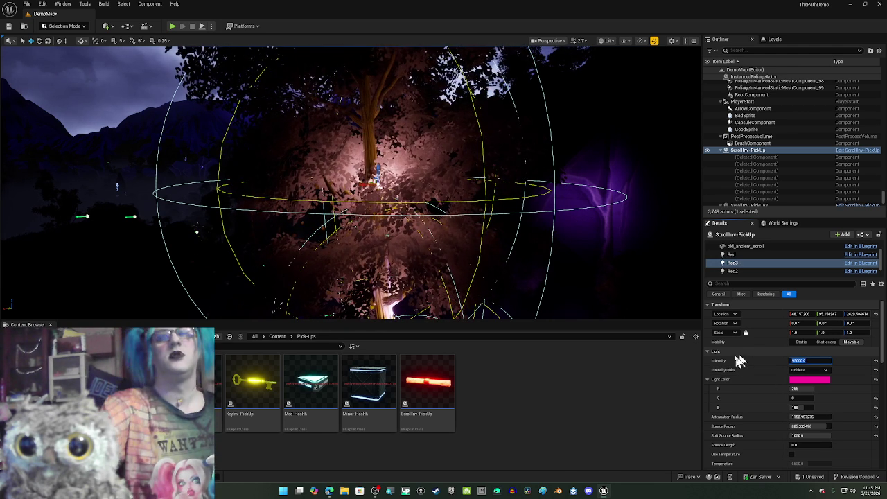
Lower Red3's intensity further while checking its glow from higher up.
{"action": "left_click_drag", "start_coordinate": [609, 253], "coordinate": [578, 191]}
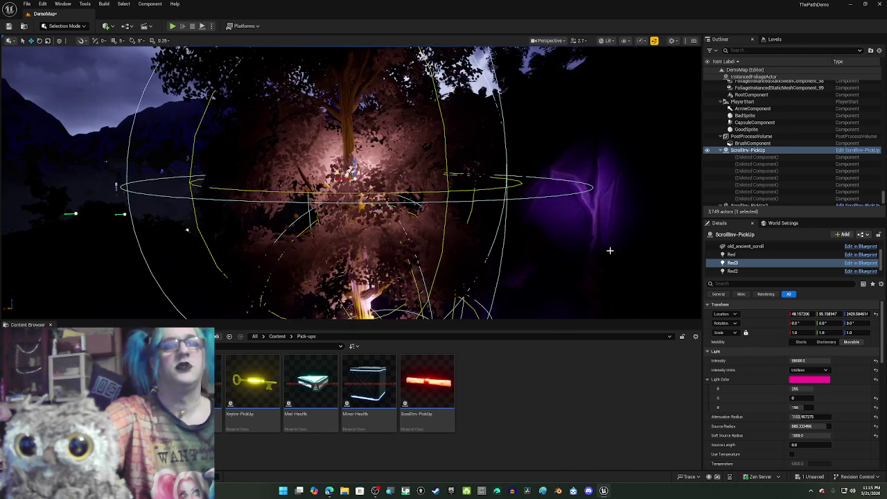
{"action": "left_click", "coordinate": [796, 359]}
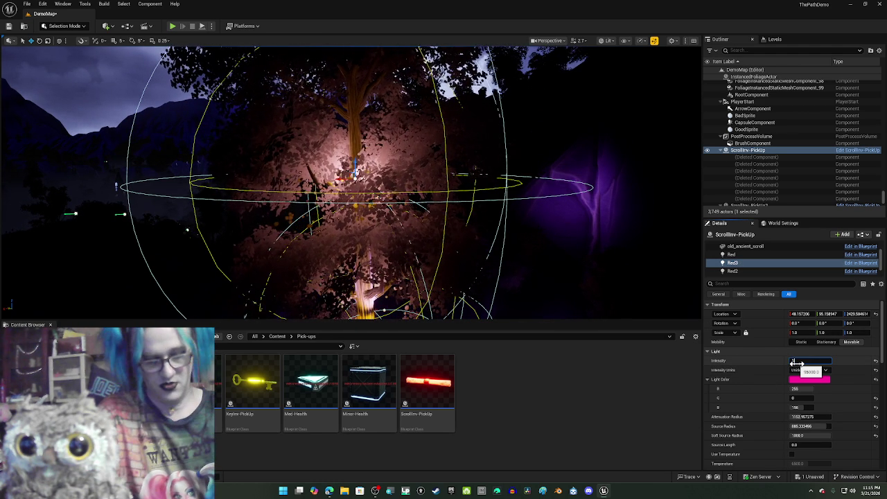
{"action": "key", "text": "Return"}
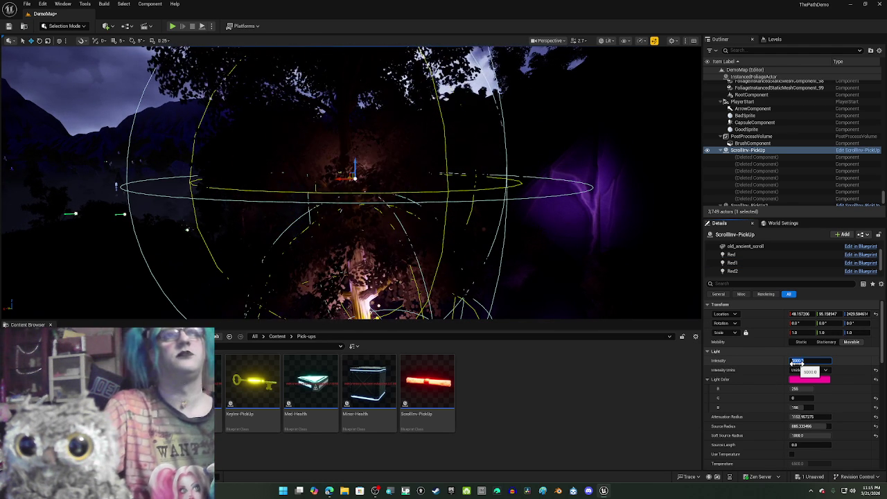
{"action": "key", "text": "BackSpace"}
{"action": "left_click", "coordinate": [797, 361]}
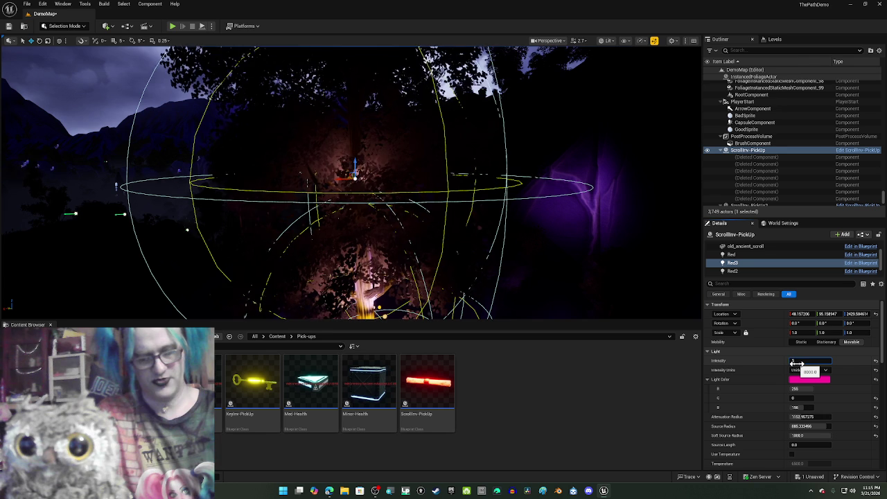
{"action": "key", "text": "Return"}
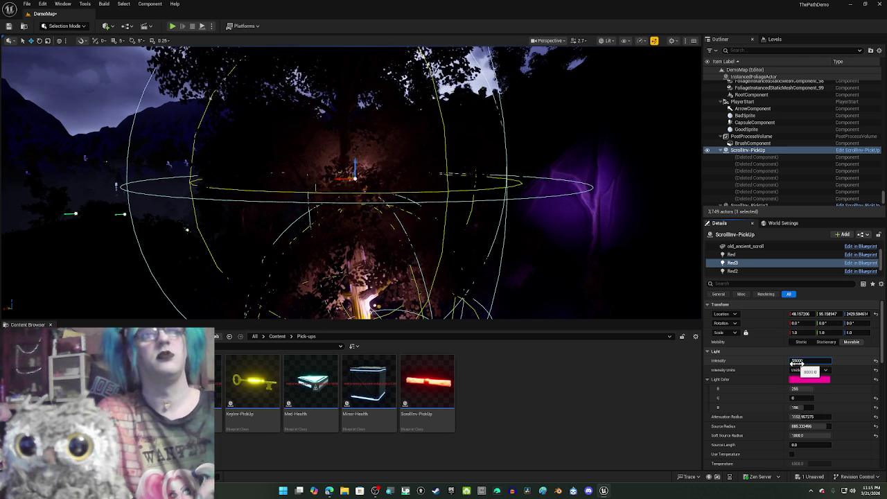
{"action": "mouse_move", "coordinate": [531, 231]}
{"action": "left_mouse_down"}
{"action": "mouse_move", "coordinate": [568, 145]}
{"action": "mouse_move", "coordinate": [478, 212]}
{"action": "left_mouse_up"}
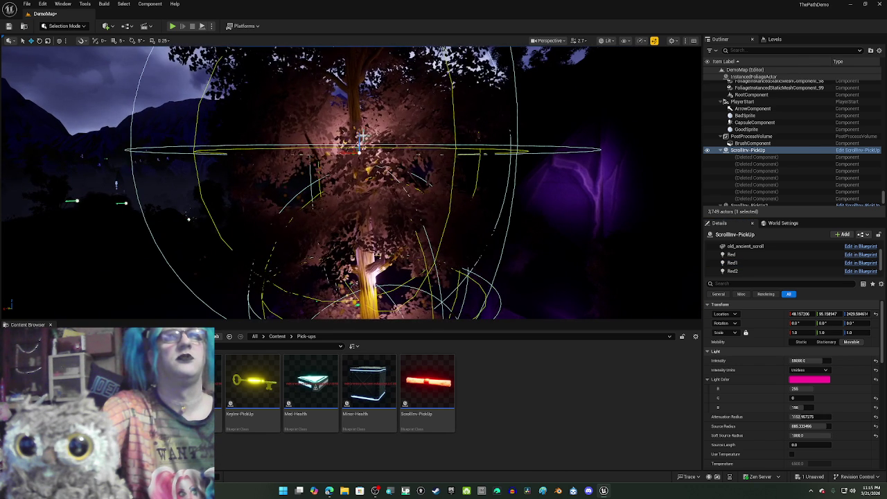
{"action": "scroll", "coordinate": [358, 134], "scroll_direction": "up", "scroll_amount": 1}
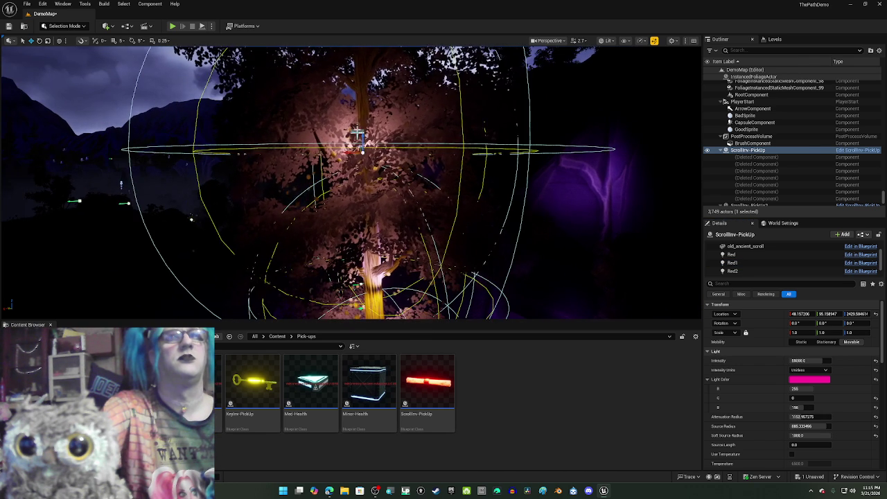
Raise Red3 to about 2590 above the tree and set its intensity to 40000.
{"action": "left_click_drag", "start_coordinate": [361, 136], "coordinate": [361, 115]}
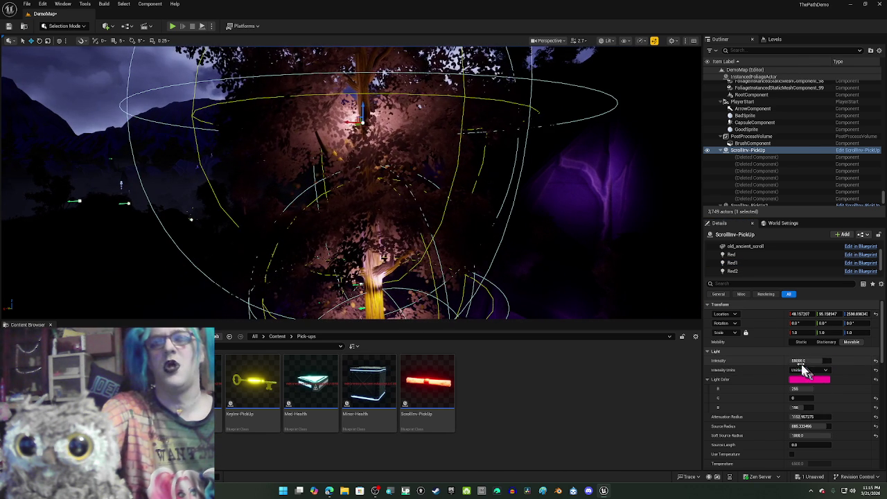
{"action": "left_click", "coordinate": [800, 361]}
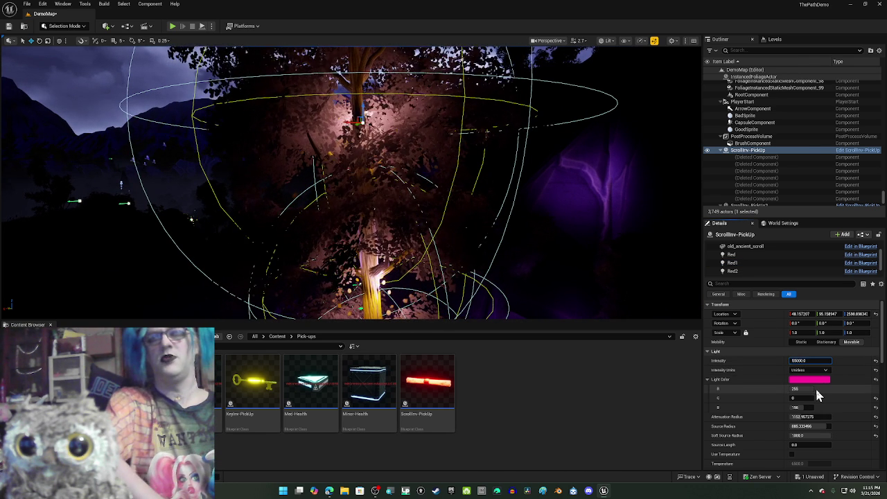
{"action": "key", "text": "BackSpace"}
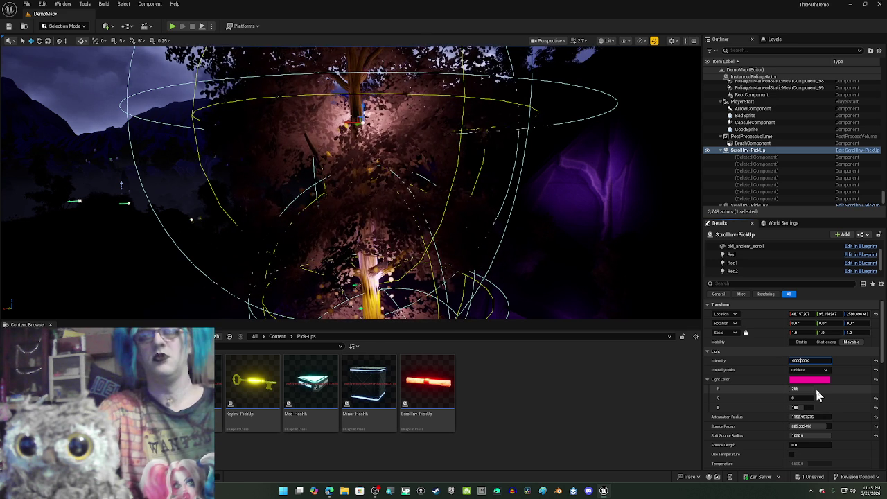
{"action": "key", "text": "Return"}
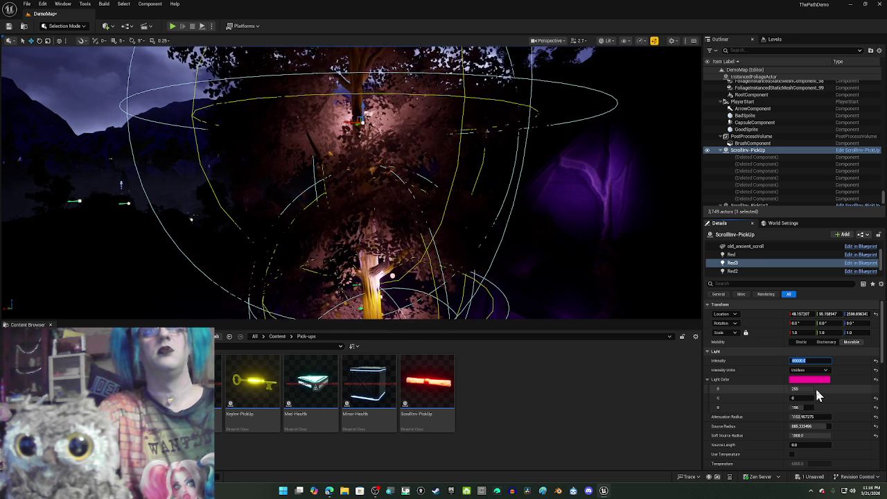
{"action": "mouse_move", "coordinate": [625, 224]}
{"action": "left_mouse_down"}
{"action": "mouse_move", "coordinate": [623, 208]}
{"action": "mouse_move", "coordinate": [618, 252]}
{"action": "left_mouse_up"}
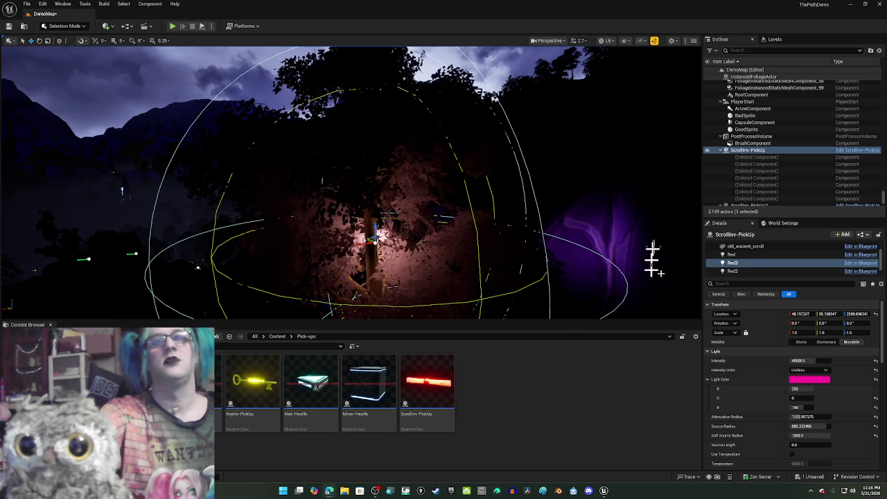
Set the pink light to 40000 intensity and Alt-drag a copy of Red3, Red4, up to about 3070.
{"action": "left_click_drag", "start_coordinate": [789, 363], "coordinate": [832, 363]}
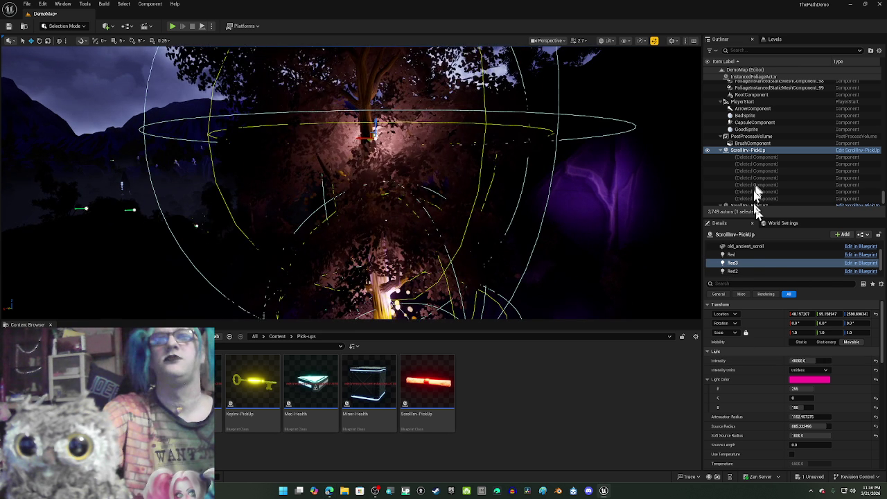
{"action": "left_click", "coordinate": [739, 271]}
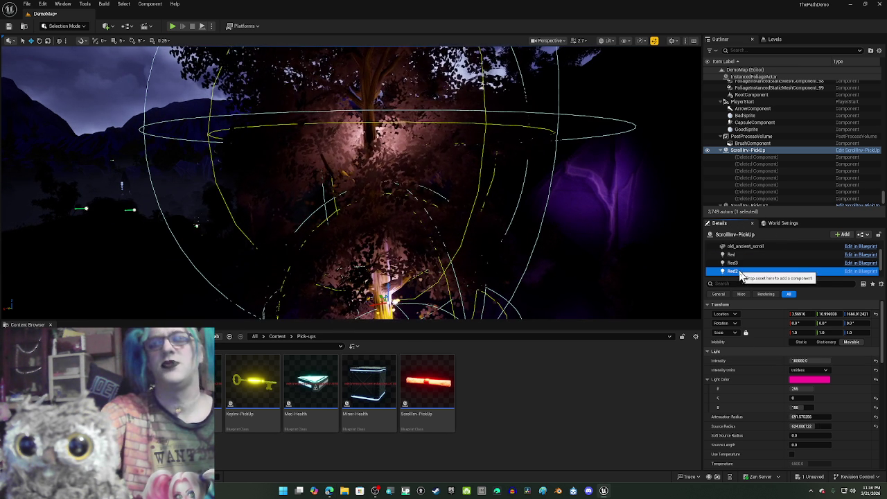
{"action": "left_click", "coordinate": [740, 263]}
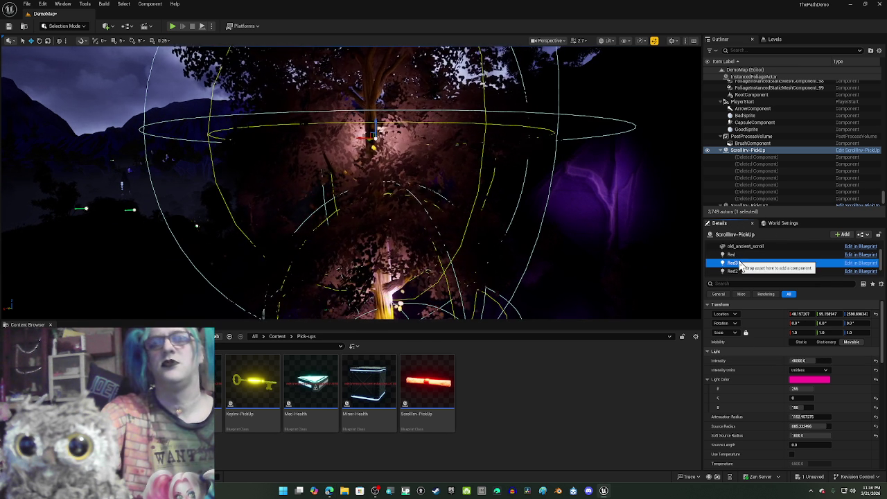
{"action": "left_click_drag", "start_coordinate": [363, 192], "coordinate": [360, 191]}
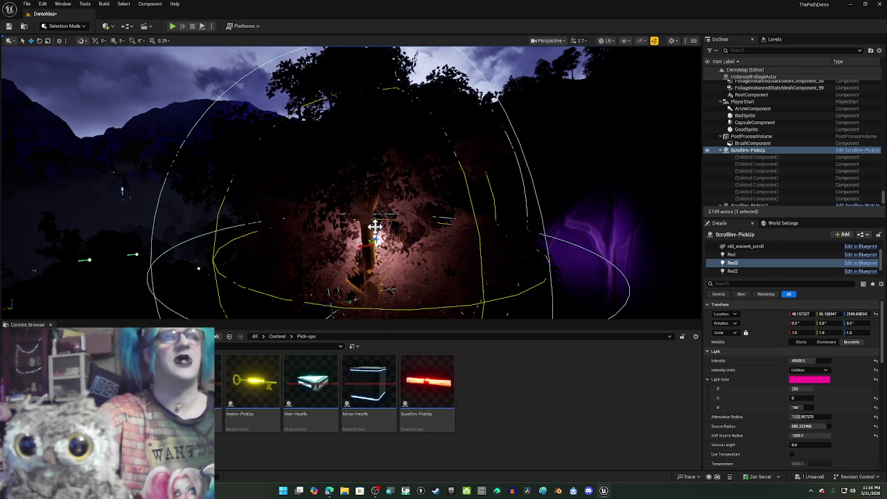
{"action": "left_click_drag", "start_coordinate": [375, 228], "coordinate": [374, 215]}
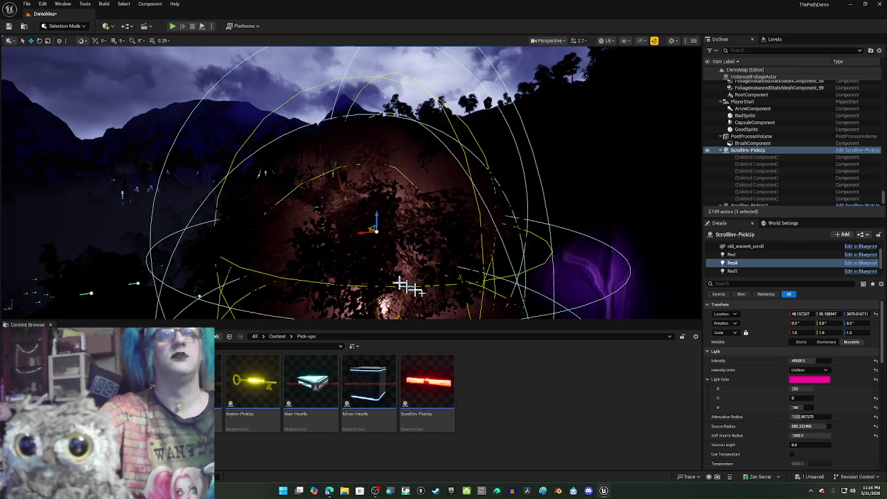
Set Red4's intensity to 20000 and focus the view on the ScrollInv-PickUp.
{"action": "left_click", "coordinate": [801, 359]}
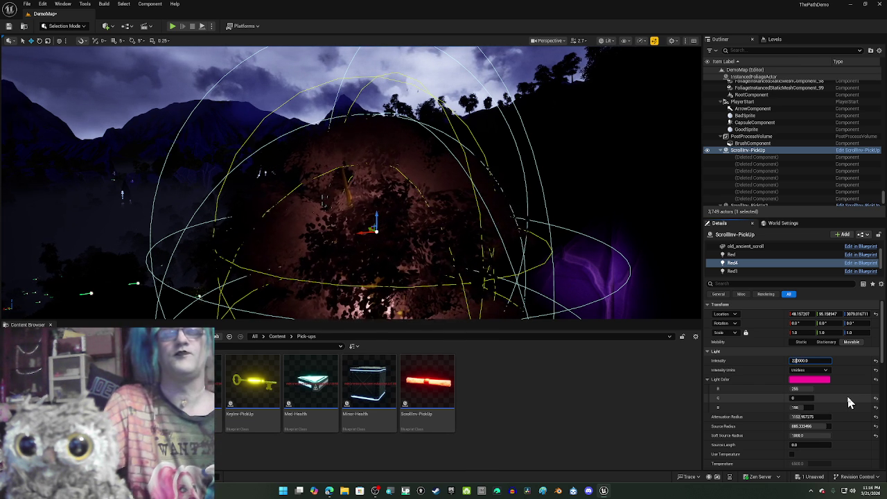
{"action": "key", "text": "Return"}
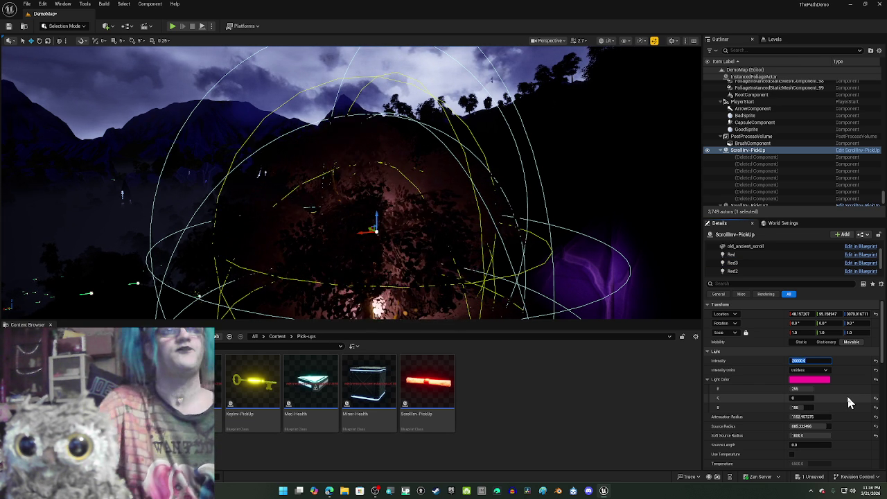
{"action": "key", "text": "f"}
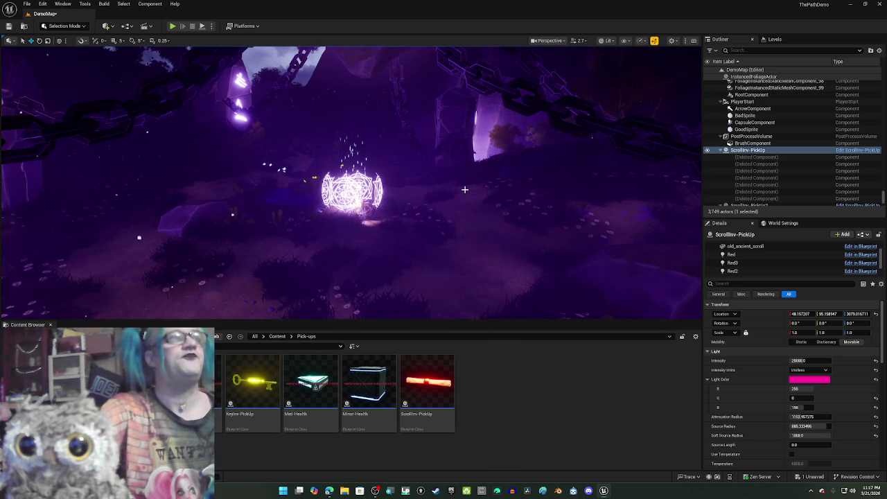
Select the whole ScrollInv-PickUp actor and nudge it left to about 33887, 16897.
{"action": "scroll", "coordinate": [444, 199], "scroll_direction": "up", "scroll_amount": 3}
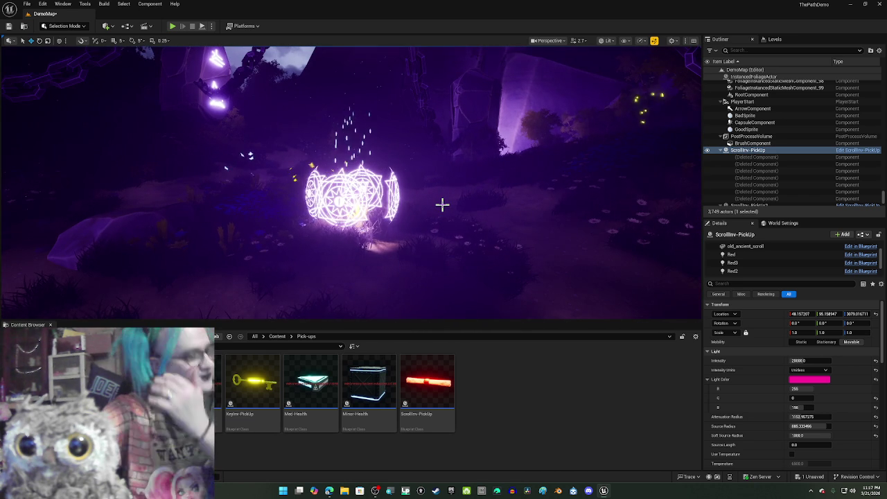
{"action": "scroll", "coordinate": [375, 232], "scroll_direction": "up", "scroll_amount": 5}
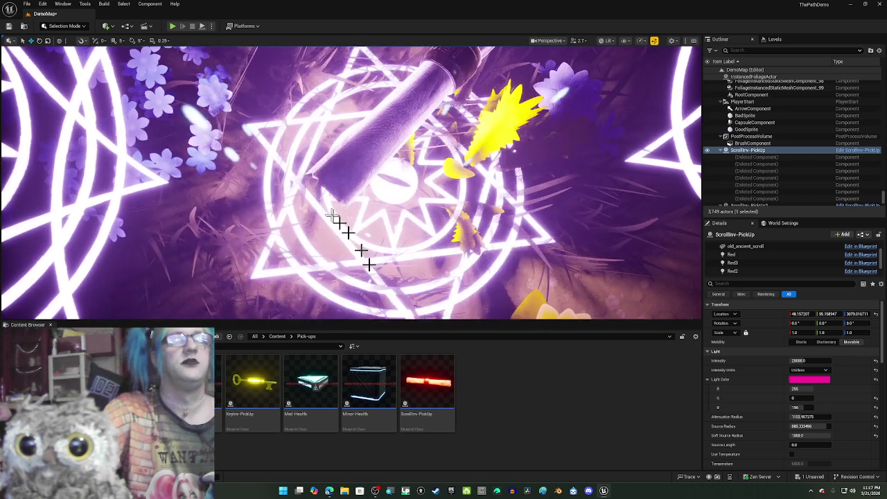
{"action": "left_click", "coordinate": [319, 192]}
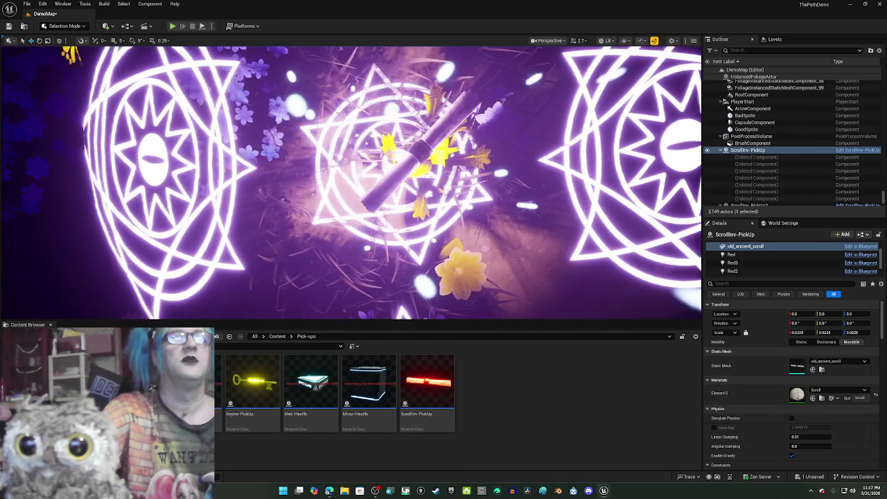
{"action": "left_click", "coordinate": [419, 151]}
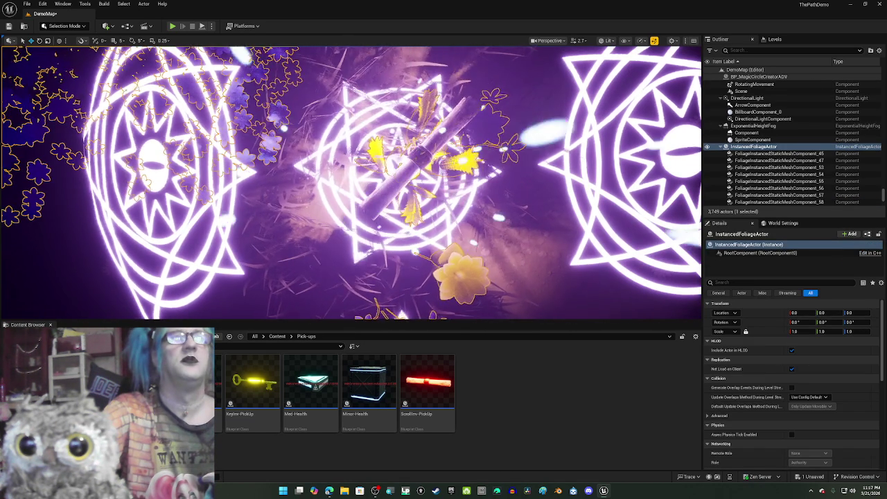
{"action": "left_click", "coordinate": [418, 149]}
{"action": "left_click_drag", "start_coordinate": [421, 160], "coordinate": [390, 167]}
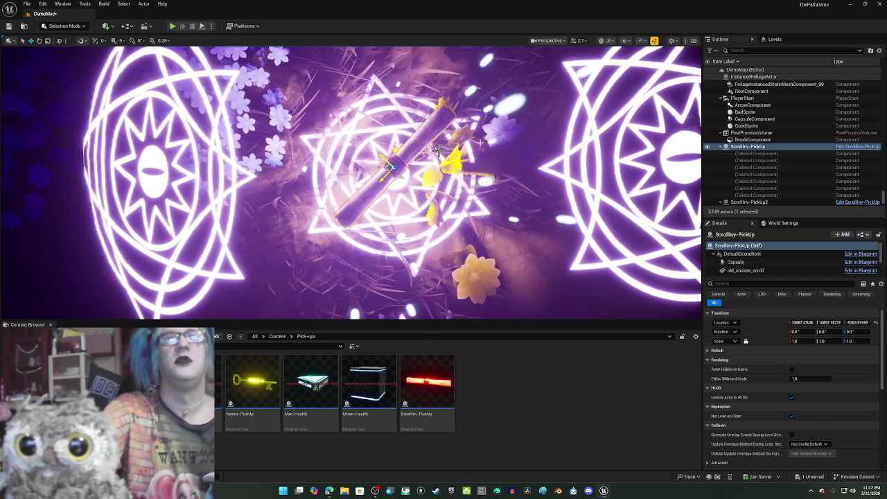
Filter the Outliner for 'scr' and focus the view on ScrollInv-PickUp2.
{"action": "left_click", "coordinate": [760, 50]}
{"action": "type", "text": "scr"}
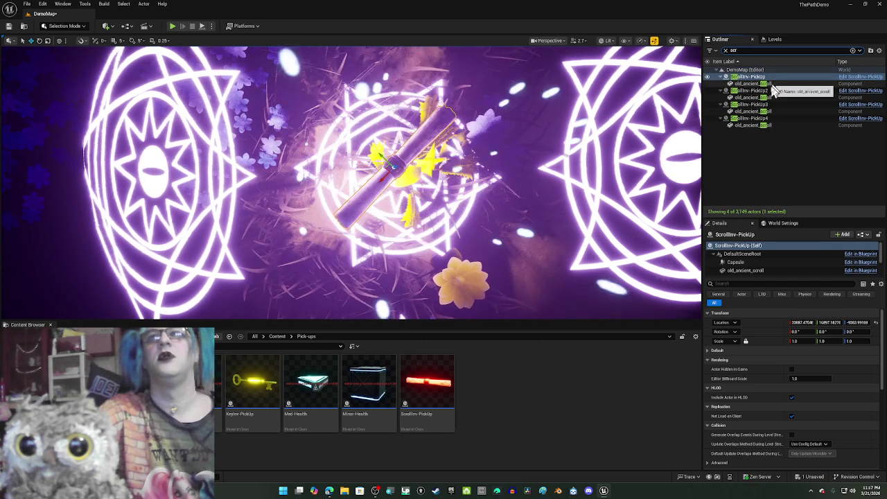
{"action": "double_click", "coordinate": [768, 91]}
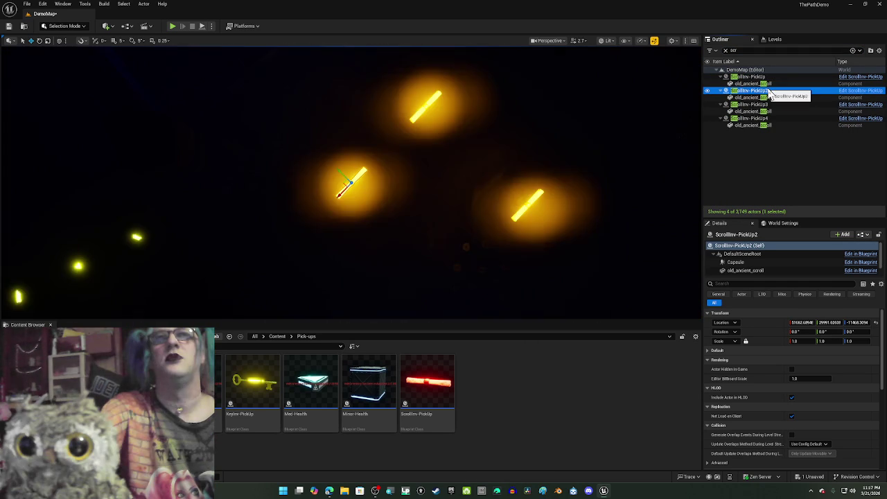
Delete the extra copies ScrollInv-PickUp4, ScrollInv-PickUp3 and ScrollInv-PickUp2 from the level.
{"action": "left_click", "coordinate": [527, 208]}
{"action": "left_click", "coordinate": [527, 208]}
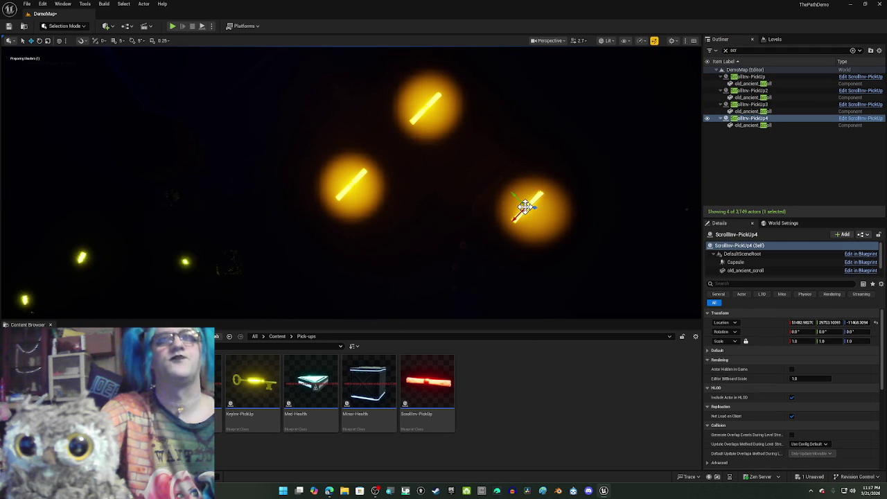
{"action": "key", "text": "Delete"}
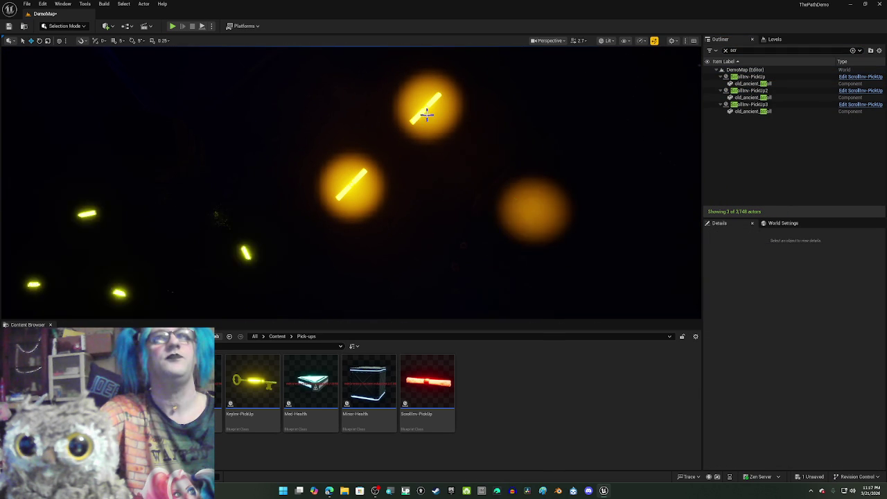
{"action": "left_click", "coordinate": [425, 111]}
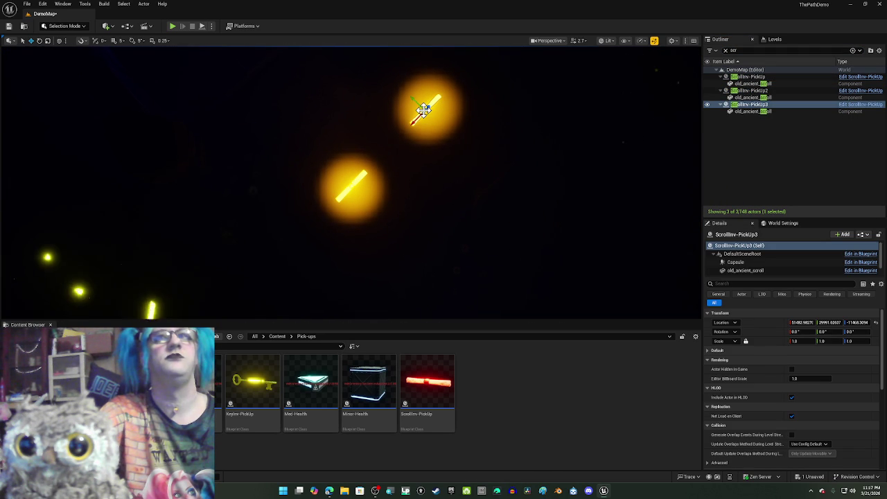
{"action": "key", "text": "Delete"}
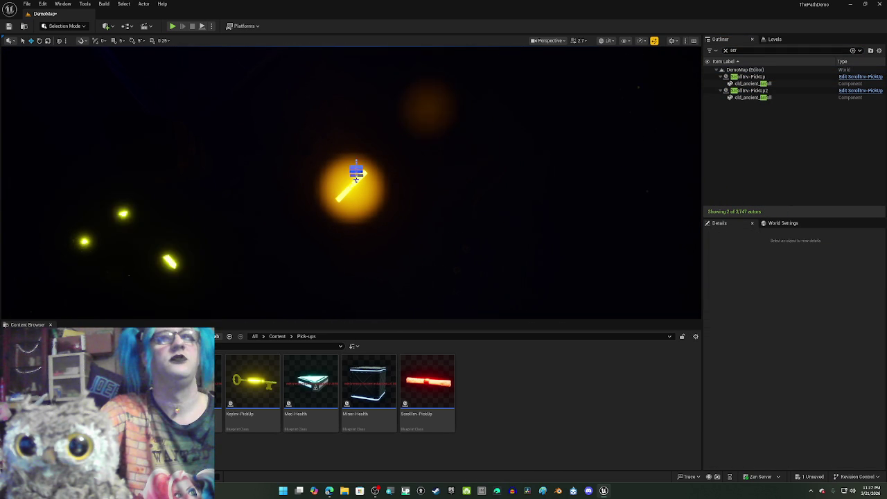
{"action": "left_click", "coordinate": [354, 182]}
{"action": "key", "text": "Delete"}
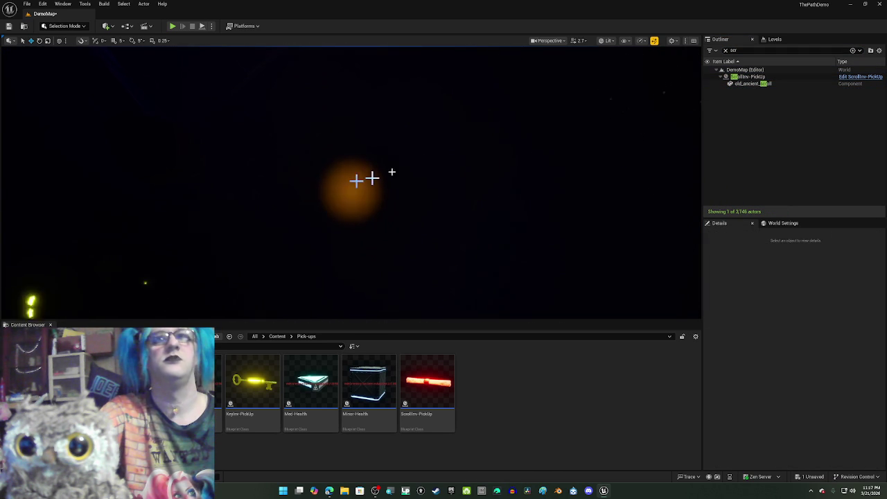
Focus the view on the remaining ScrollInv-PickUp and view it from the side.
{"action": "left_click", "coordinate": [741, 86]}
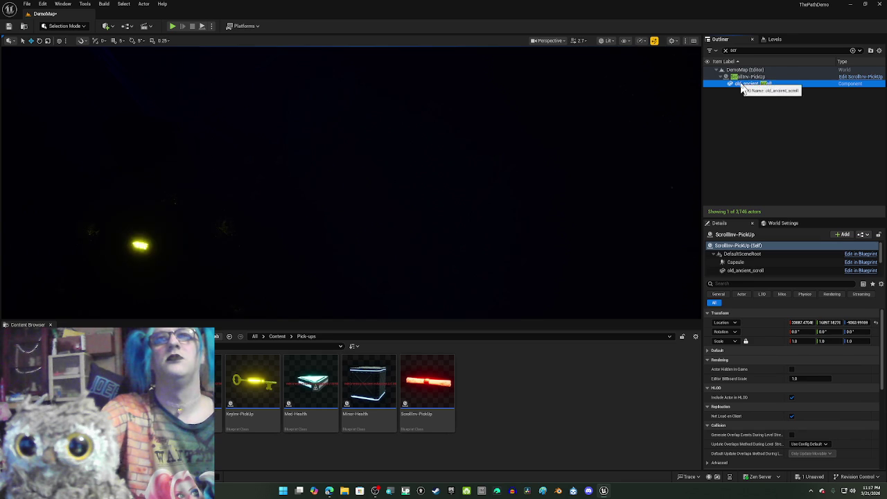
{"action": "double_click", "coordinate": [743, 82]}
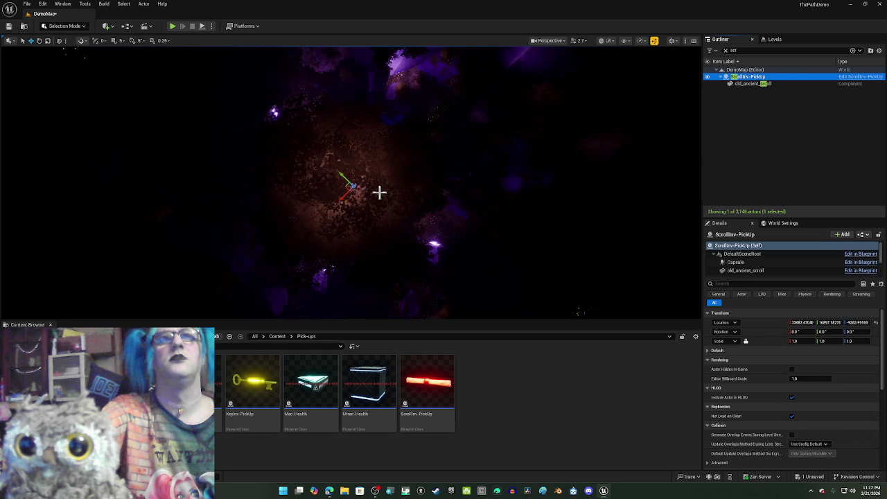
{"action": "mouse_move", "coordinate": [401, 236]}
{"action": "left_mouse_down"}
{"action": "mouse_move", "coordinate": [396, 262]}
{"action": "mouse_move", "coordinate": [379, 270]}
{"action": "left_mouse_up"}
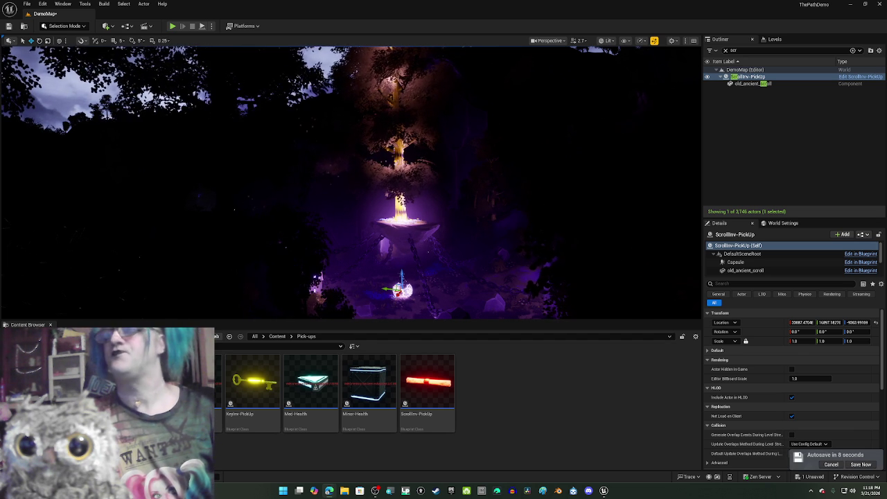
Run the pending autosave immediately with Save Now, then look around the shrine.
{"action": "left_click", "coordinate": [860, 464]}
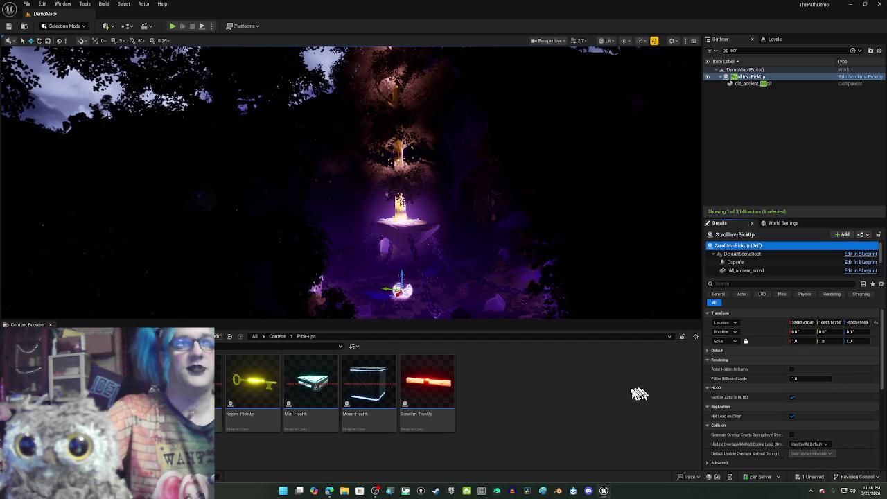
{"action": "mouse_move", "coordinate": [487, 251]}
{"action": "left_mouse_down"}
{"action": "mouse_move", "coordinate": [478, 256]}
{"action": "mouse_move", "coordinate": [484, 253]}
{"action": "left_mouse_up"}
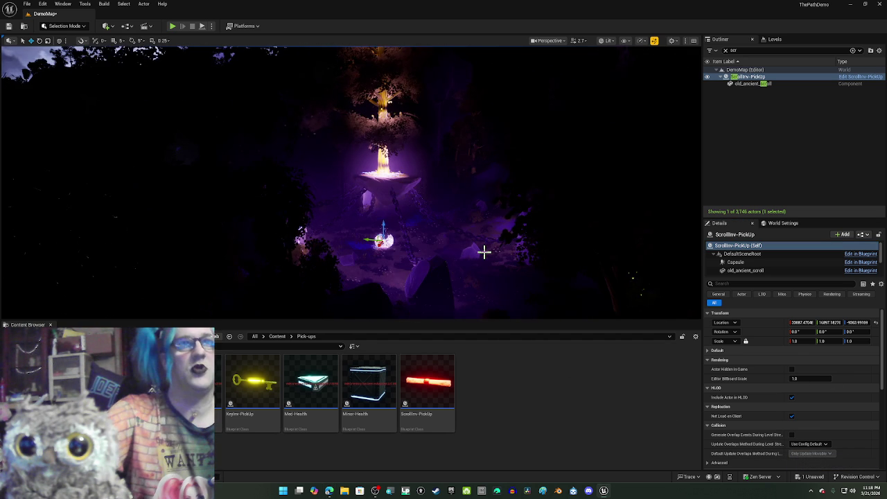
{"action": "scroll", "coordinate": [483, 252], "scroll_direction": "up", "scroll_amount": 2}
{"action": "mouse_move", "coordinate": [455, 229]}
{"action": "left_mouse_down"}
{"action": "mouse_move", "coordinate": [437, 202]}
{"action": "mouse_move", "coordinate": [423, 213]}
{"action": "mouse_move", "coordinate": [456, 229]}
{"action": "left_mouse_up"}
{"action": "key", "text": "f"}
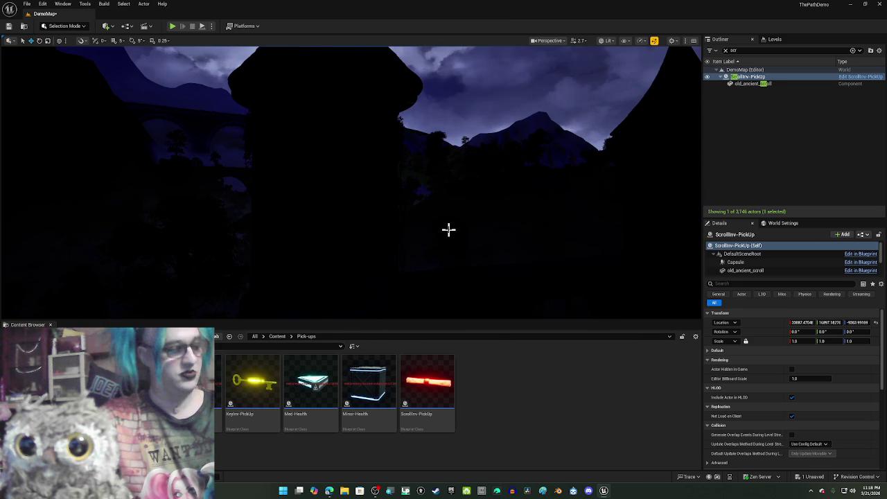
Refocus the view on ScrollInv-PickUp, reselect it, and bring up the Save Content dialog.
{"action": "key", "text": "f"}
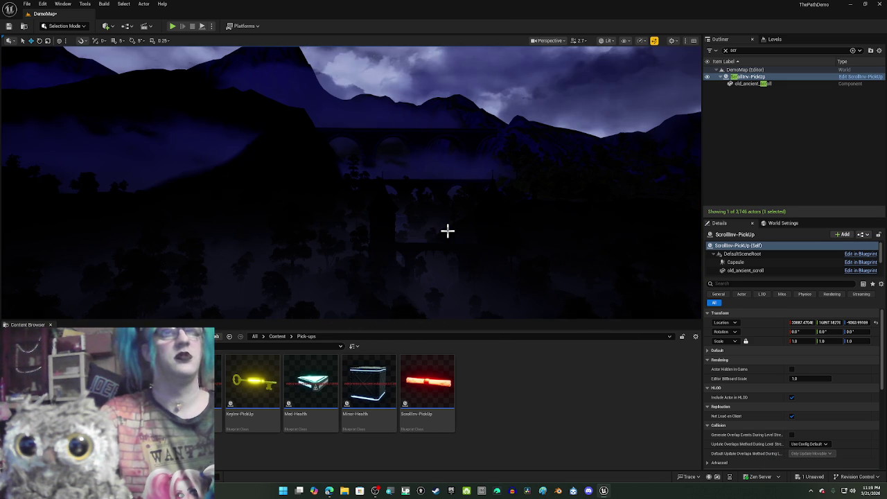
{"action": "left_click_drag", "start_coordinate": [447, 231], "coordinate": [447, 230]}
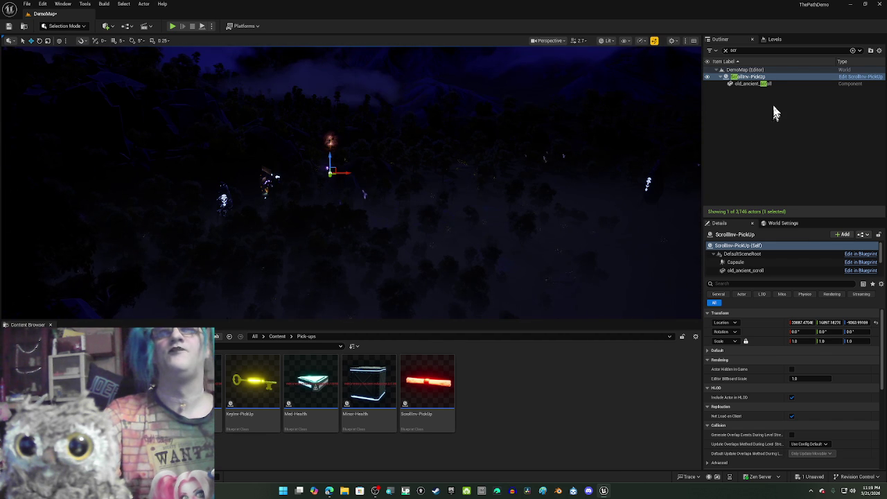
{"action": "left_click", "coordinate": [756, 84]}
{"action": "left_click", "coordinate": [754, 77]}
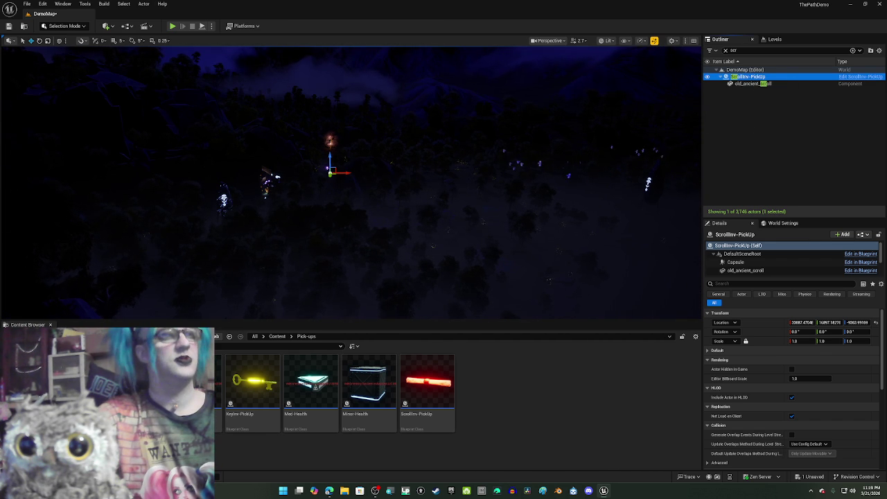
{"action": "key", "text": "ctrl+shift+s"}
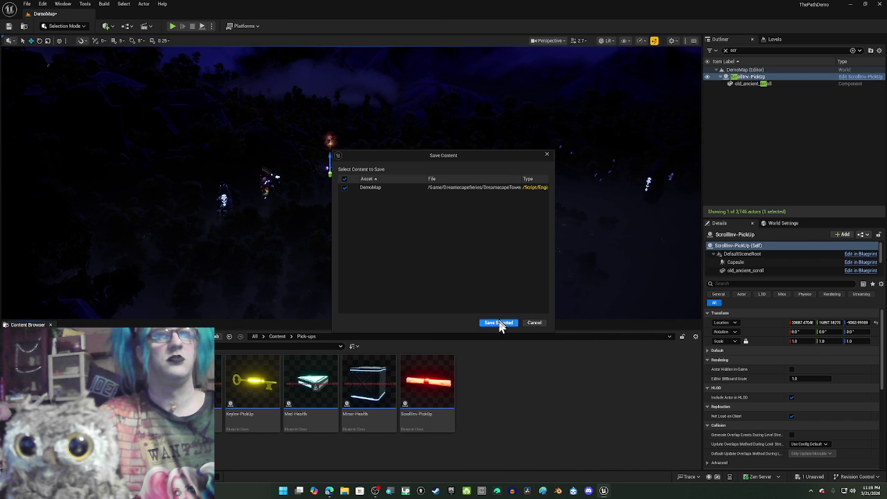
Save DemoMap from the Save Content dialog, then select ScrollInv-PickUp in the Outliner.
{"action": "left_click", "coordinate": [508, 324]}
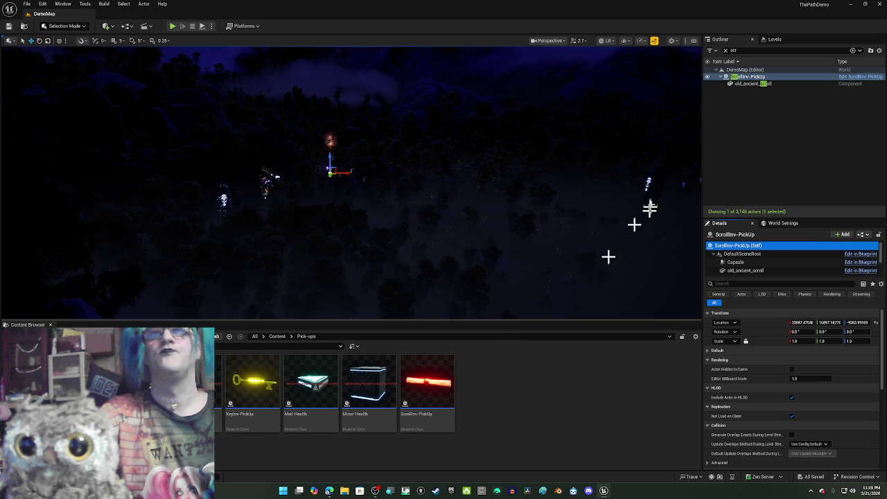
{"action": "left_click", "coordinate": [746, 84]}
{"action": "left_click", "coordinate": [748, 78]}
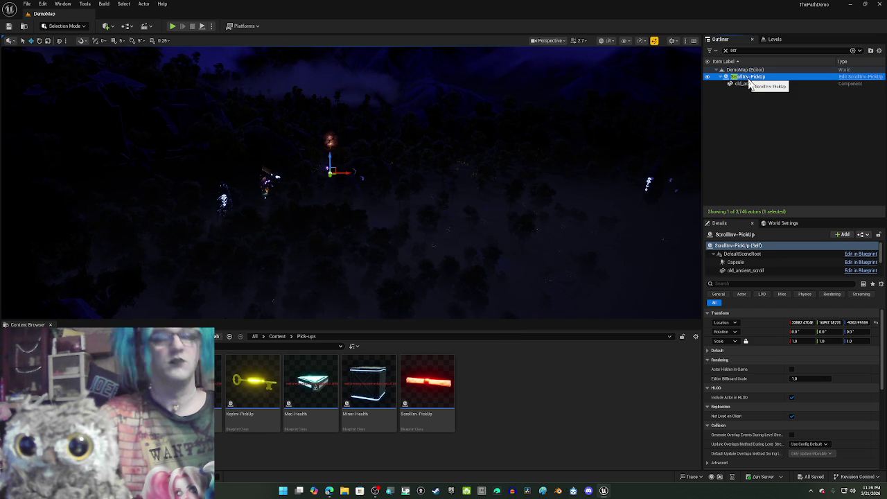
{"action": "key", "text": "ctrl+d"}
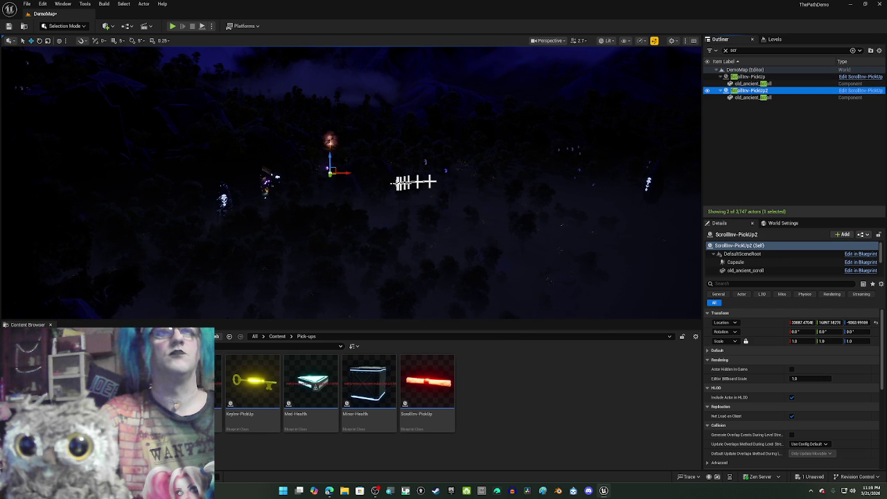
{"action": "left_click_drag", "start_coordinate": [330, 176], "coordinate": [332, 283]}
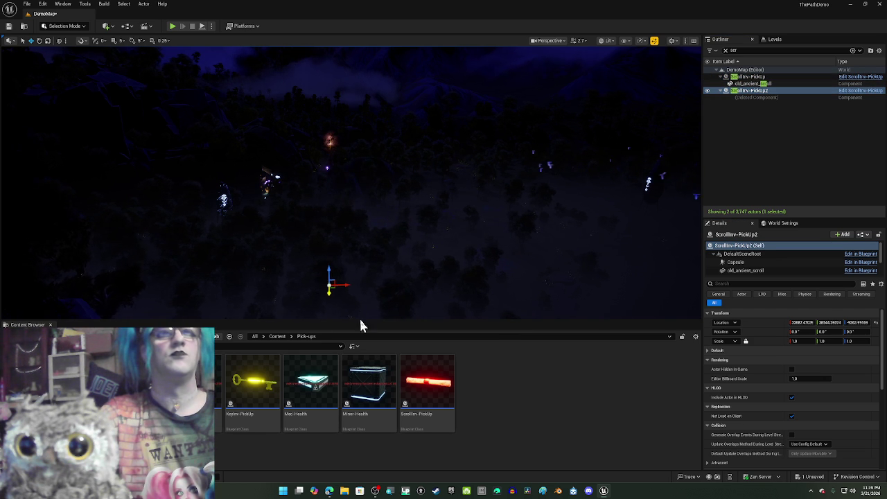
{"action": "left_click_drag", "start_coordinate": [416, 236], "coordinate": [565, 208]}
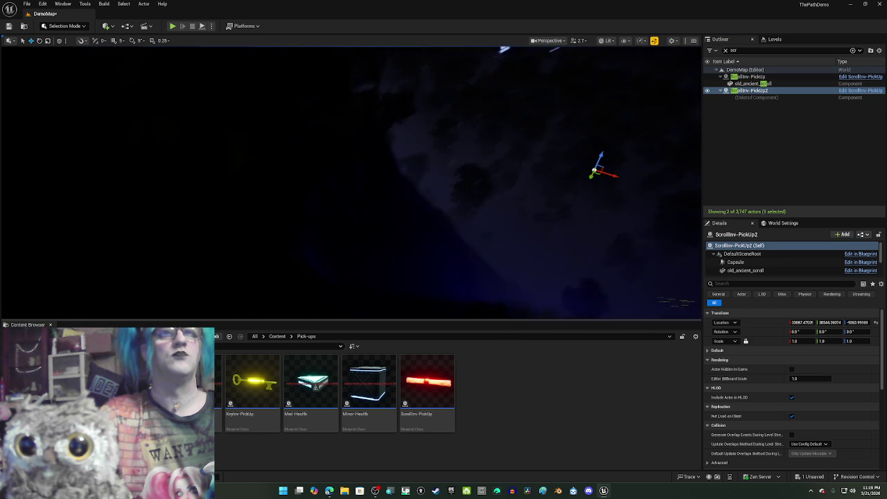
{"action": "left_click", "coordinate": [607, 169]}
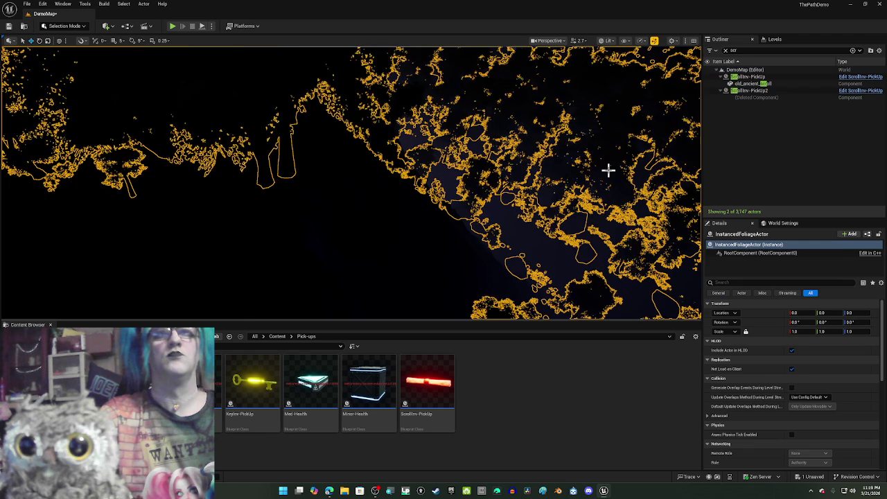
{"action": "left_click", "coordinate": [754, 92]}
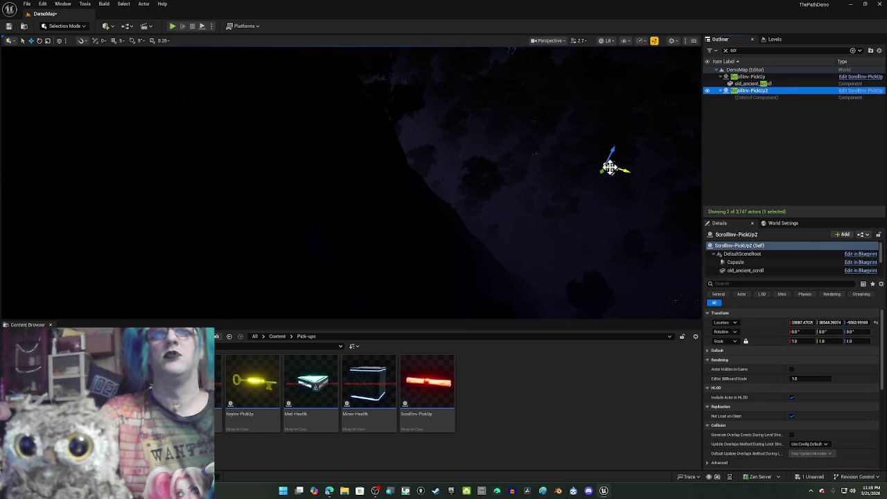
{"action": "mouse_move", "coordinate": [608, 168]}
{"action": "left_mouse_down"}
{"action": "mouse_move", "coordinate": [535, 190]}
{"action": "mouse_move", "coordinate": [522, 211]}
{"action": "mouse_move", "coordinate": [559, 109]}
{"action": "mouse_move", "coordinate": [531, 145]}
{"action": "mouse_move", "coordinate": [452, 206]}
{"action": "mouse_move", "coordinate": [458, 166]}
{"action": "mouse_move", "coordinate": [460, 233]}
{"action": "left_mouse_up"}
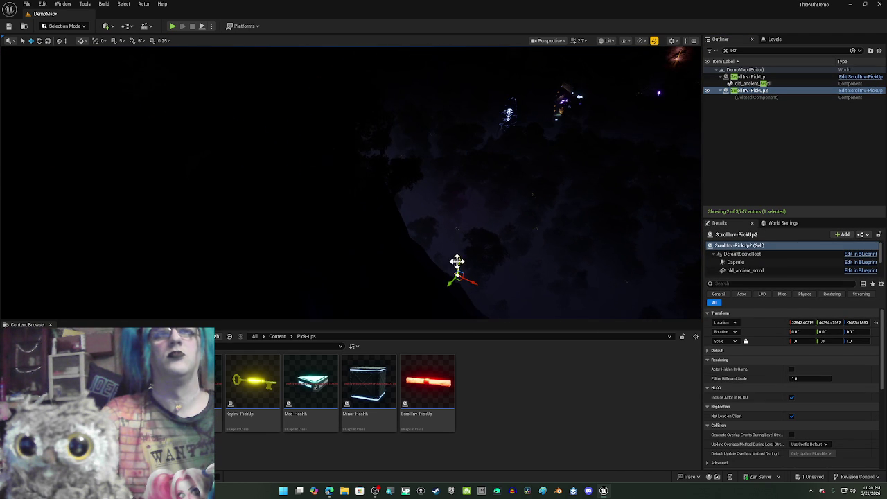
{"action": "mouse_move", "coordinate": [459, 274]}
{"action": "left_mouse_down"}
{"action": "mouse_move", "coordinate": [456, 115]}
{"action": "mouse_move", "coordinate": [220, 198]}
{"action": "mouse_move", "coordinate": [309, 258]}
{"action": "left_mouse_up"}
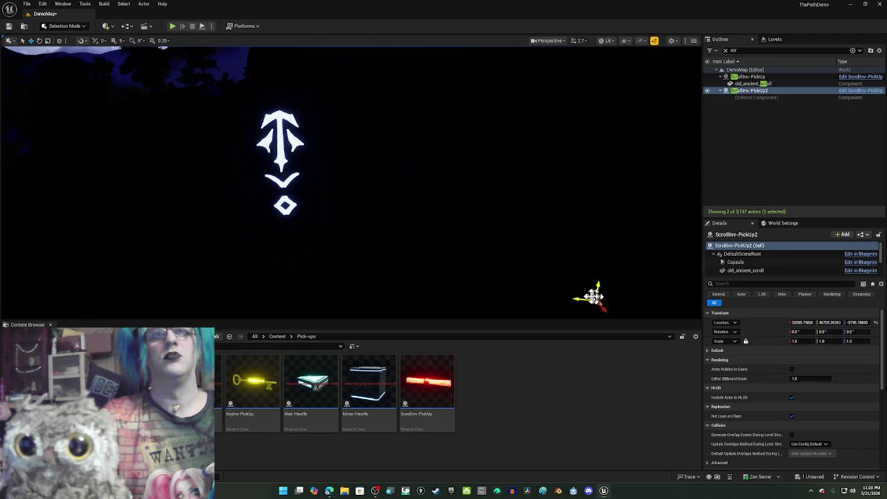
{"action": "left_click_drag", "start_coordinate": [593, 298], "coordinate": [303, 209]}
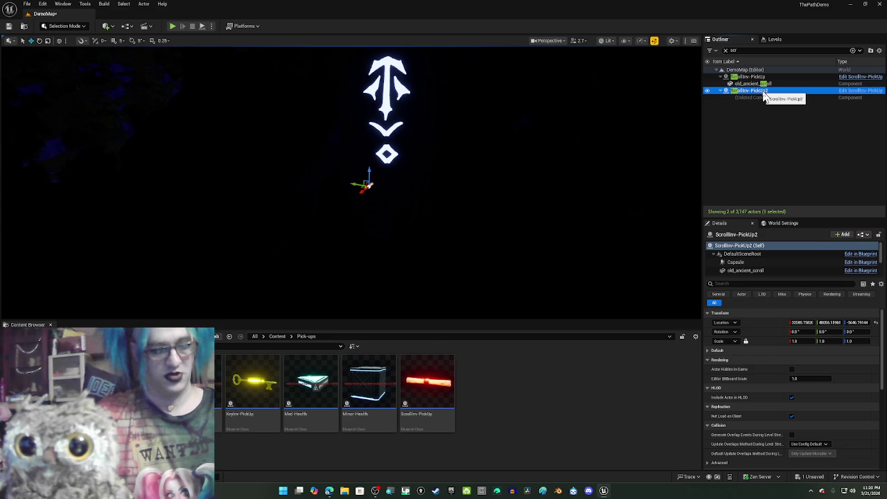
{"action": "key", "text": "Delete"}
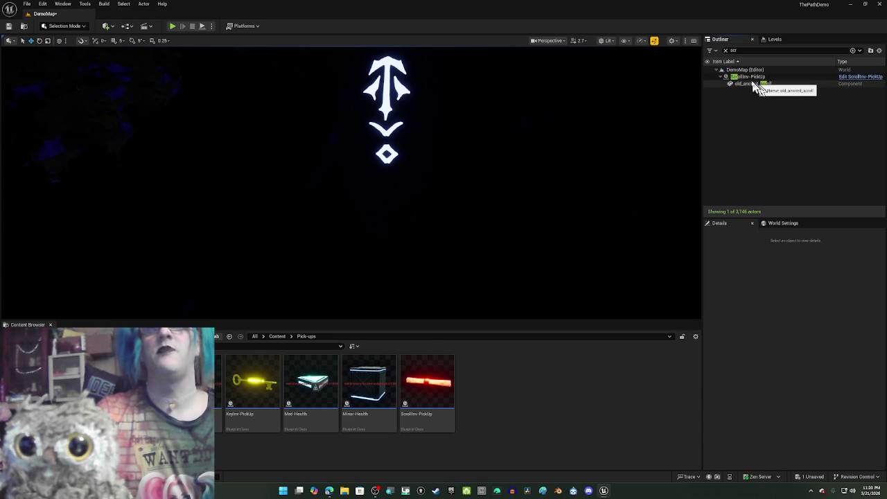
{"action": "left_click", "coordinate": [752, 80]}
Duplicate the ScrollInv-PickUp actor with Edit > Duplicate.
{"action": "right_click", "coordinate": [752, 82]}
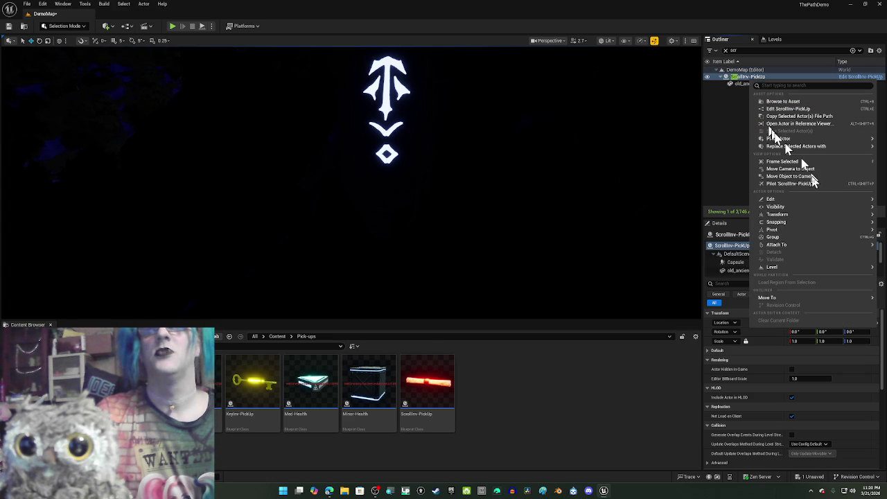
{"action": "mouse_move", "coordinate": [809, 231]}
{"action": "mouse_move", "coordinate": [812, 152]}
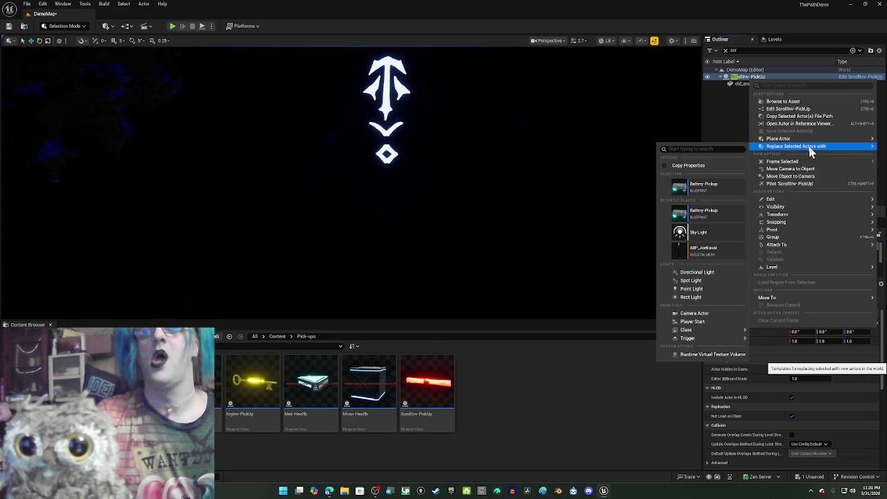
{"action": "mouse_move", "coordinate": [781, 199]}
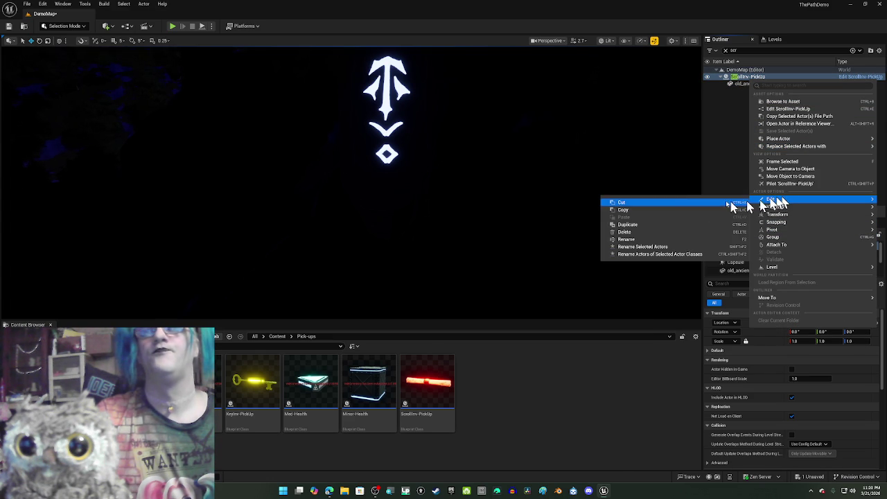
{"action": "left_click", "coordinate": [678, 224]}
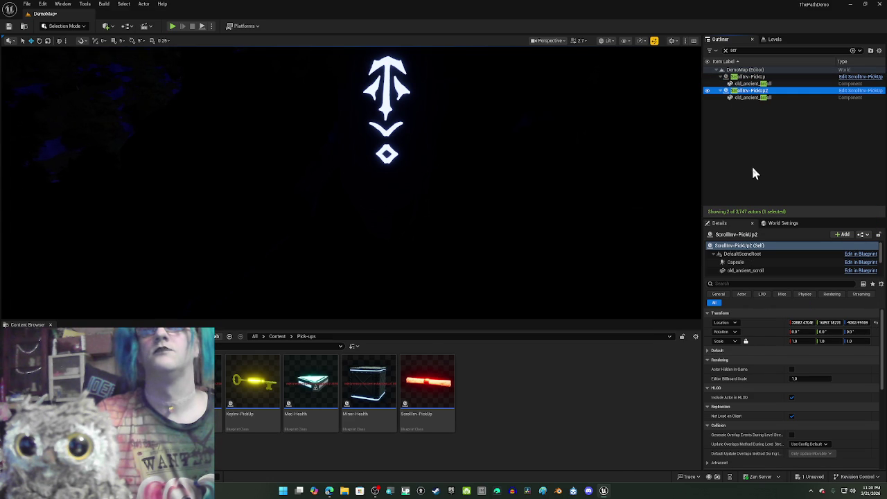
Copy the rune stone's Location and paste it onto the duplicate, about 30719, 46599, -6289.
{"action": "left_click", "coordinate": [411, 105]}
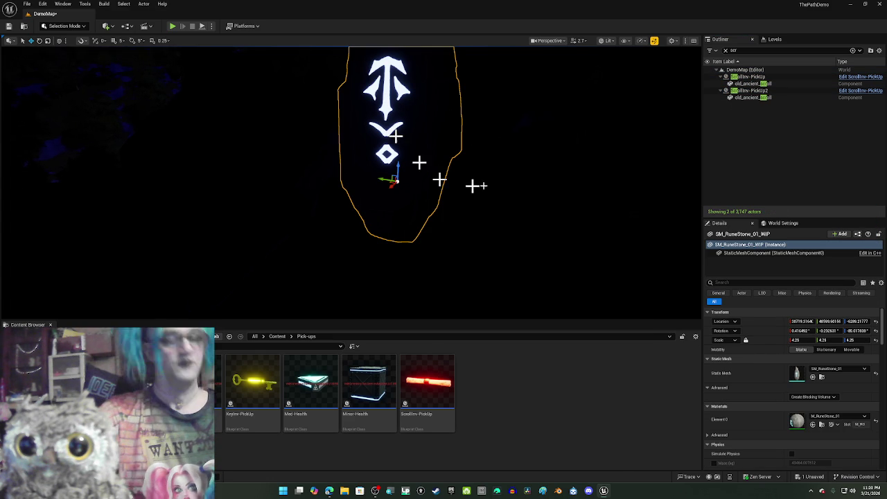
{"action": "scroll", "coordinate": [491, 192], "scroll_direction": "up", "scroll_amount": 2}
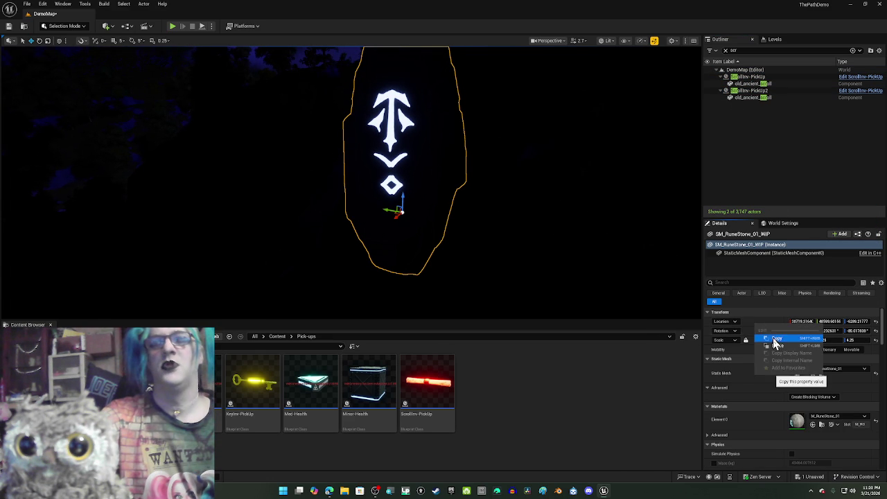
{"action": "left_click", "coordinate": [747, 91]}
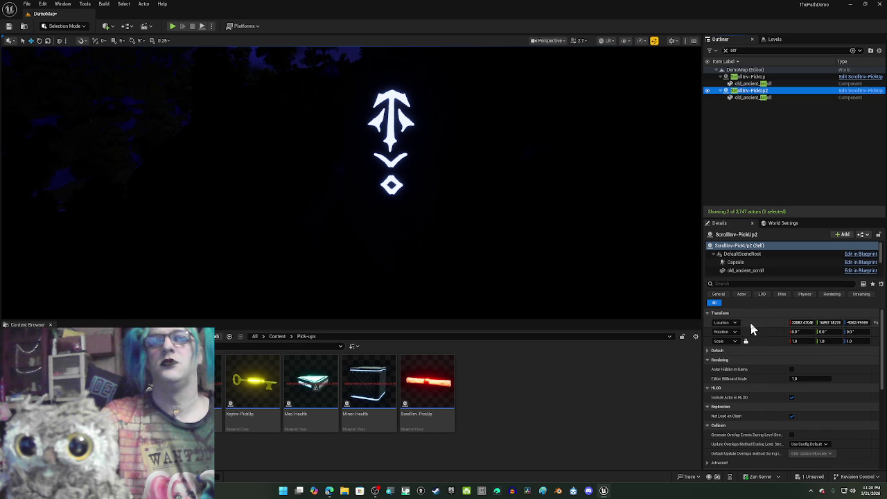
{"action": "right_click", "coordinate": [754, 327]}
{"action": "left_click", "coordinate": [773, 345]}
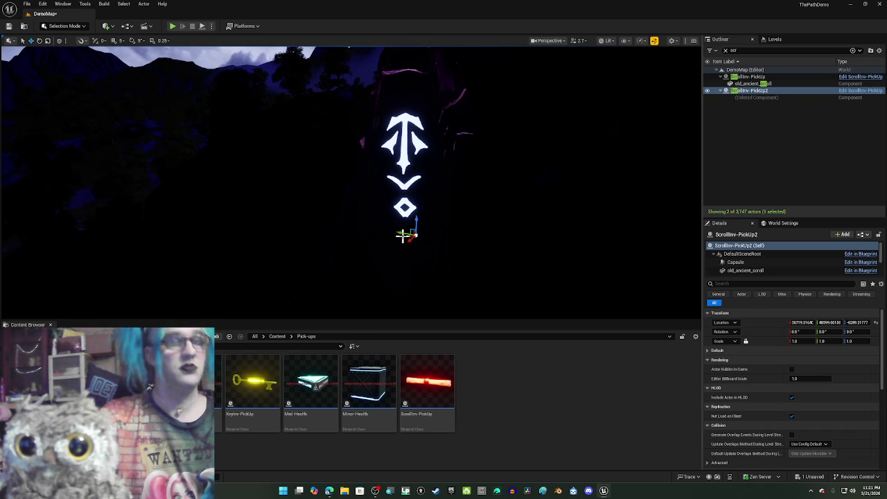
Lower the copied pickup slightly and move the view closer to the rune glyph.
{"action": "mouse_move", "coordinate": [416, 223]}
{"action": "left_mouse_down"}
{"action": "mouse_move", "coordinate": [416, 260]}
{"action": "mouse_move", "coordinate": [413, 237]}
{"action": "left_mouse_up"}
{"action": "key", "text": "Left"}
{"action": "key", "text": "Left"}
{"action": "key", "text": "Left"}
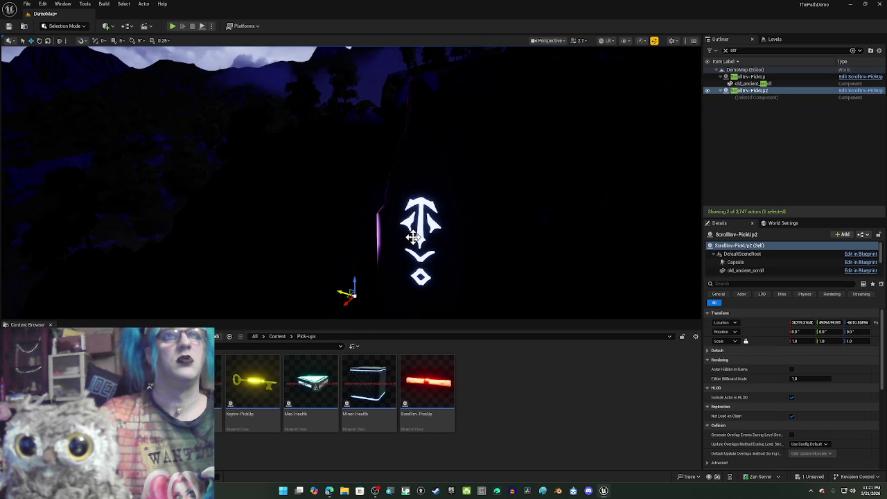
{"action": "key", "text": "Up"}
{"action": "key", "text": "Up"}
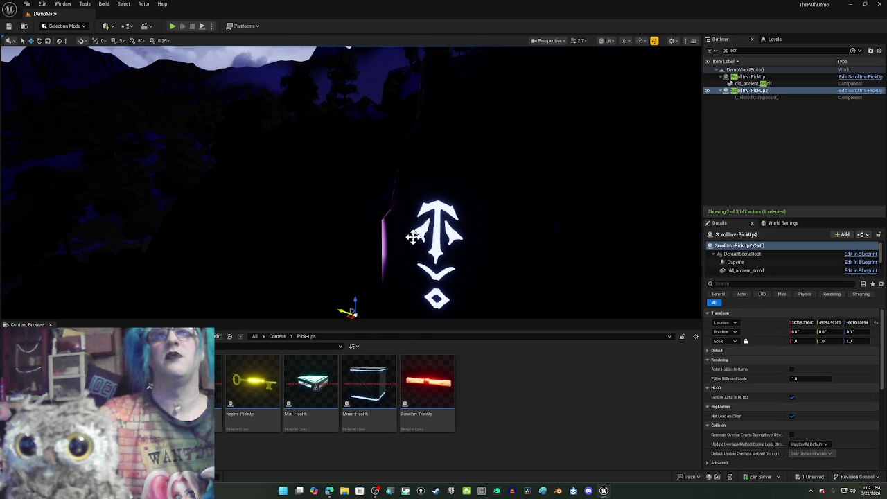
{"action": "key", "text": "Up"}
{"action": "key", "text": "Up"}
{"action": "key", "text": "Up"}
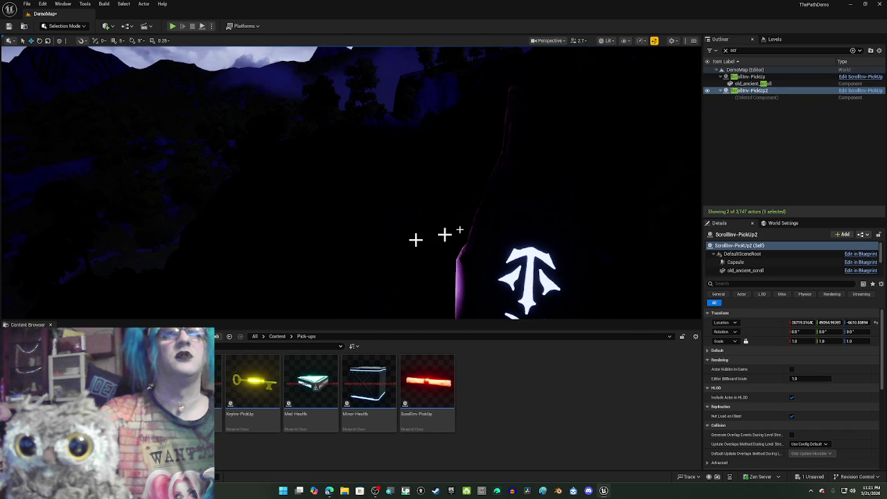
Delete the copy, drag a fresh ScrollInv-PickUp from the Content Browser in, and raise it.
{"action": "left_click", "coordinate": [788, 130]}
{"action": "left_click", "coordinate": [755, 90]}
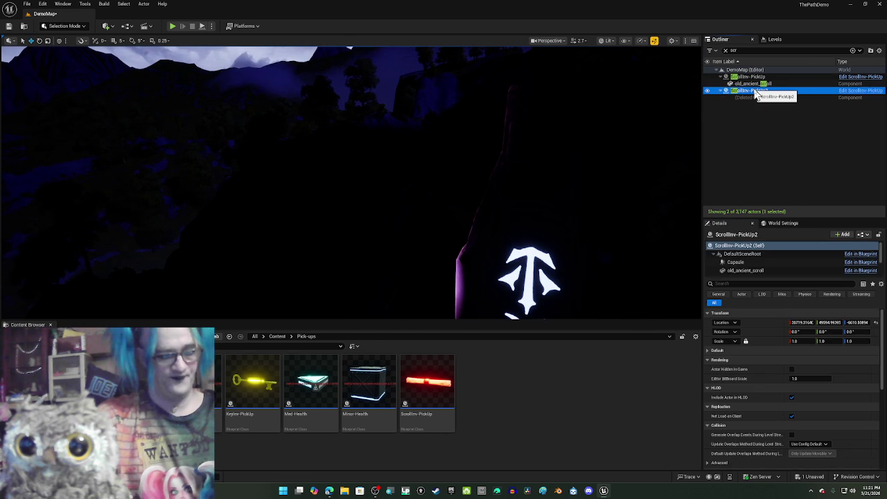
{"action": "key", "text": "Delete"}
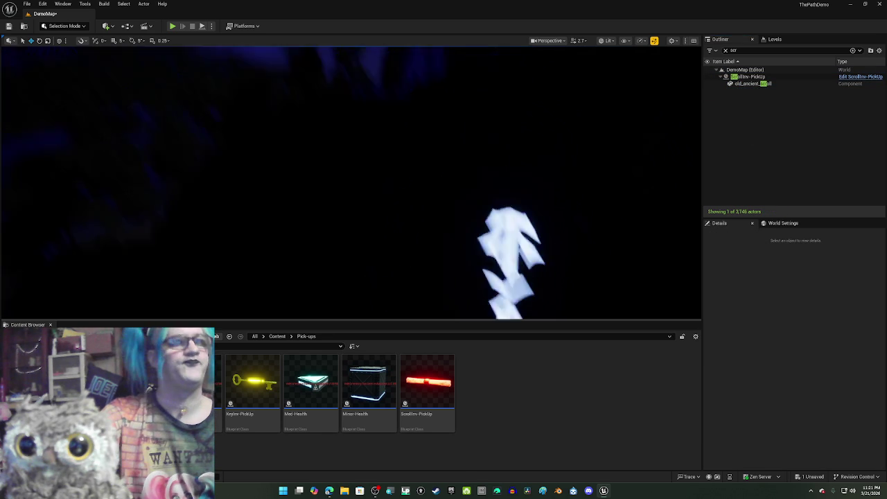
{"action": "mouse_move", "coordinate": [426, 382]}
{"action": "left_mouse_down"}
{"action": "mouse_move", "coordinate": [353, 251]}
{"action": "mouse_move", "coordinate": [354, 259]}
{"action": "mouse_move", "coordinate": [368, 215]}
{"action": "mouse_move", "coordinate": [360, 177]}
{"action": "mouse_move", "coordinate": [363, 186]}
{"action": "left_mouse_up"}
{"action": "left_click_drag", "start_coordinate": [357, 145], "coordinate": [372, 99]}
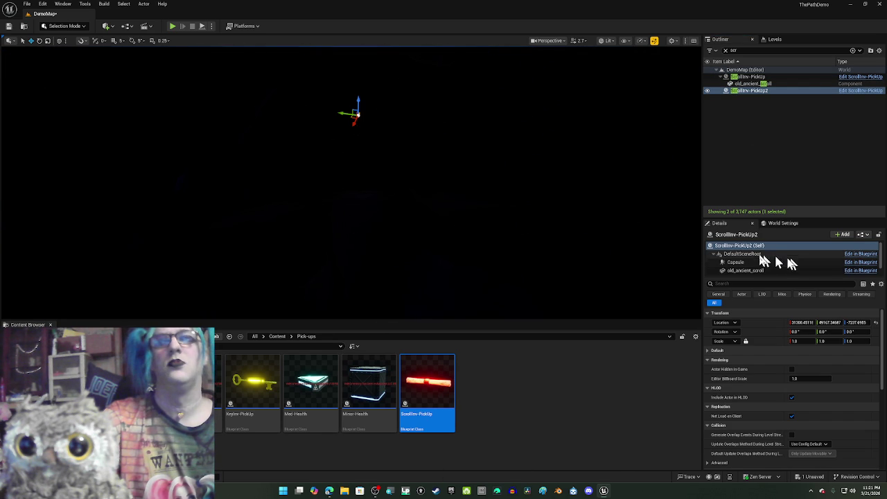
Set the pickup's Red light intensity to 1000000 and its attenuation radius to about 4921.
{"action": "scroll", "coordinate": [758, 270], "scroll_direction": "down", "scroll_amount": 2}
{"action": "left_click", "coordinate": [758, 266]}
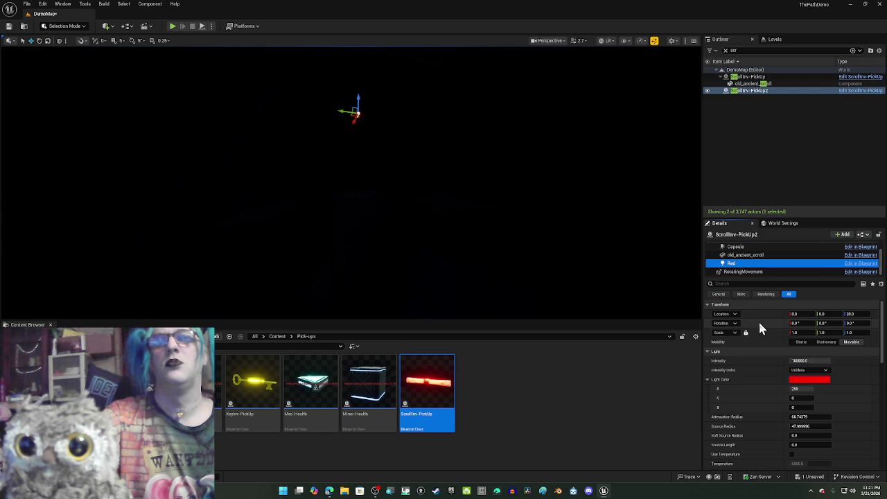
{"action": "left_click", "coordinate": [798, 361]}
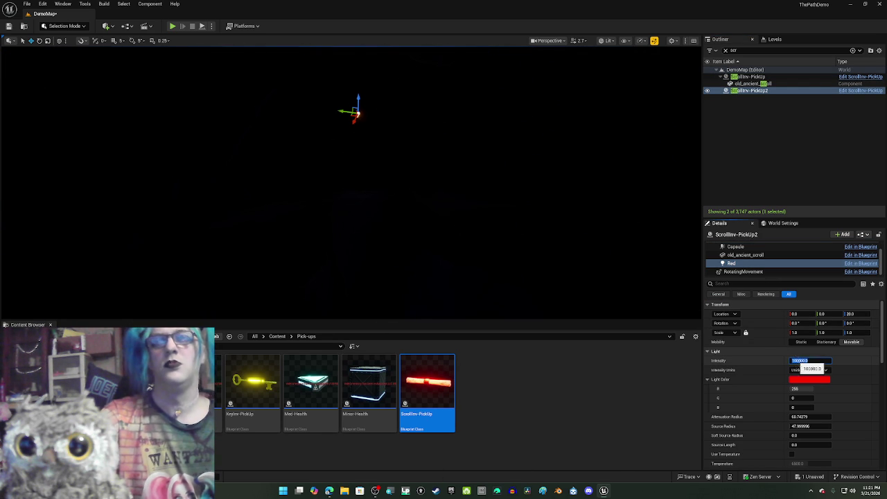
{"action": "type", "text": "1000000"}
{"action": "key", "text": "Return"}
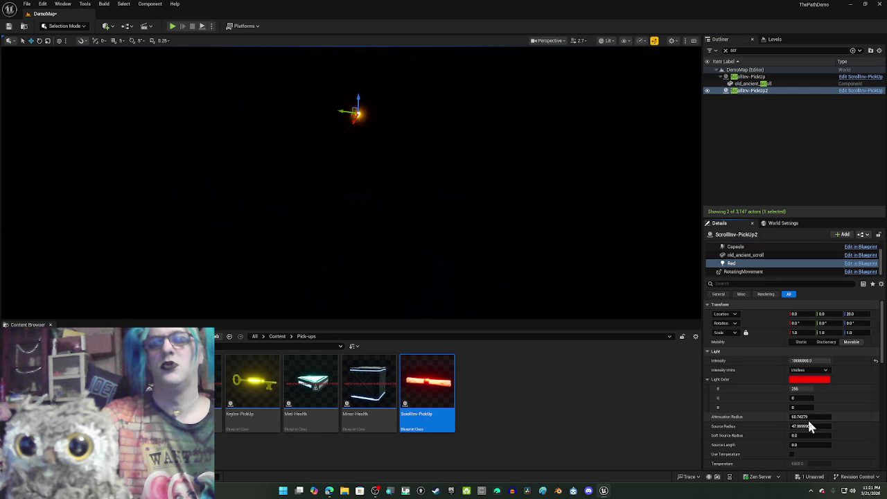
{"action": "left_click_drag", "start_coordinate": [809, 417], "coordinate": [829, 416]}
{"action": "mouse_move", "coordinate": [564, 251]}
{"action": "left_mouse_down"}
{"action": "mouse_move", "coordinate": [548, 208]}
{"action": "mouse_move", "coordinate": [555, 240]}
{"action": "mouse_move", "coordinate": [472, 229]}
{"action": "left_mouse_up"}
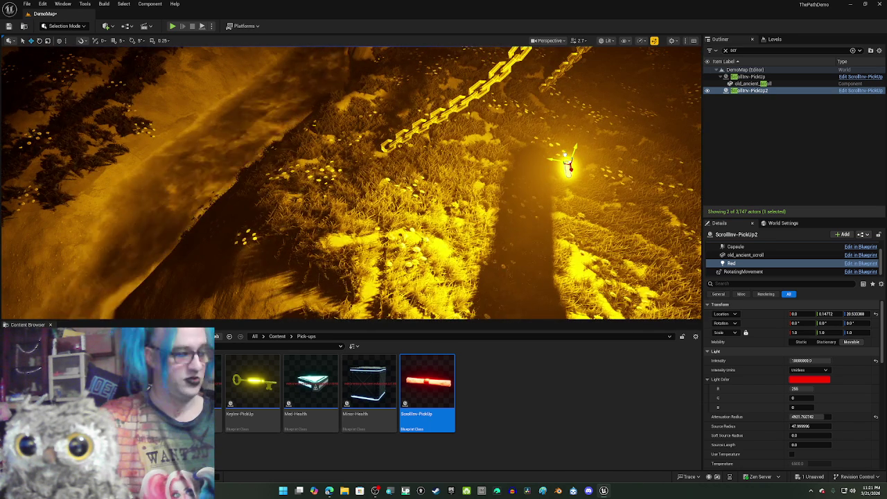
Move the red light across the grass and undo the scroll mesh's accidental move.
{"action": "left_click_drag", "start_coordinate": [565, 157], "coordinate": [566, 157]}
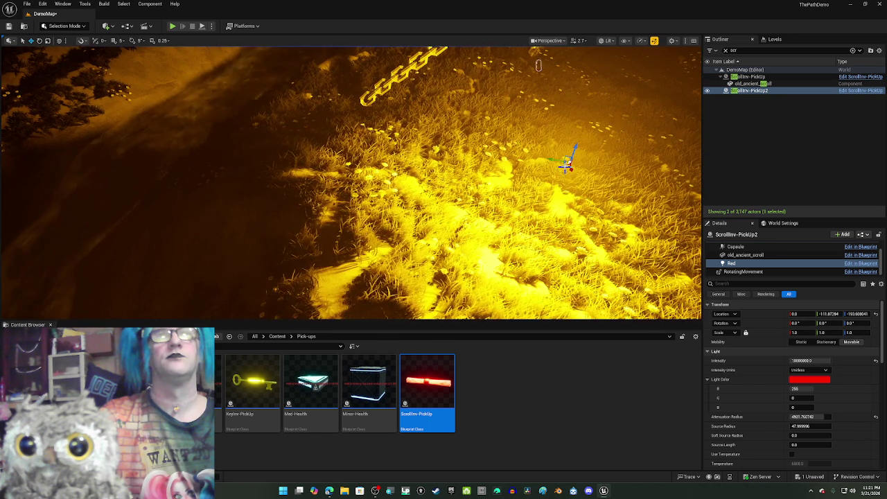
{"action": "left_click_drag", "start_coordinate": [565, 164], "coordinate": [569, 158]}
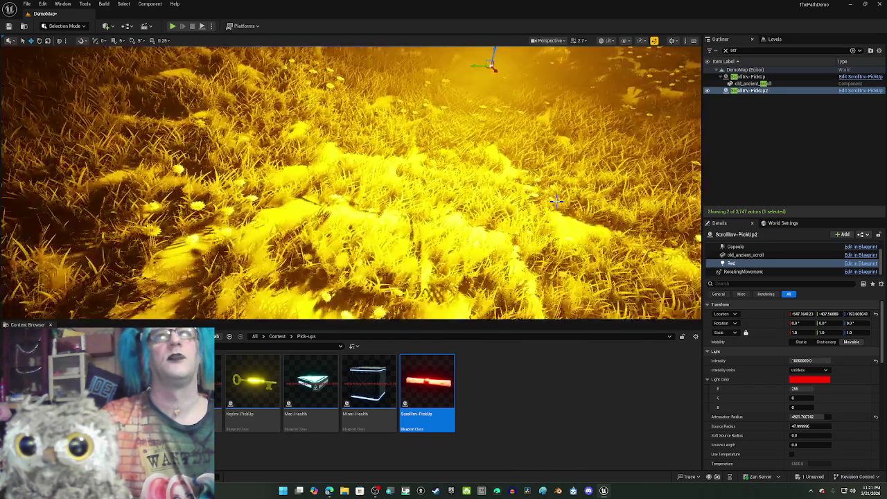
{"action": "left_click_drag", "start_coordinate": [556, 201], "coordinate": [556, 201]}
{"action": "left_click", "coordinate": [729, 256]}
{"action": "mouse_move", "coordinate": [388, 180]}
{"action": "left_mouse_down"}
{"action": "mouse_move", "coordinate": [395, 132]}
{"action": "mouse_move", "coordinate": [395, 159]}
{"action": "left_mouse_up"}
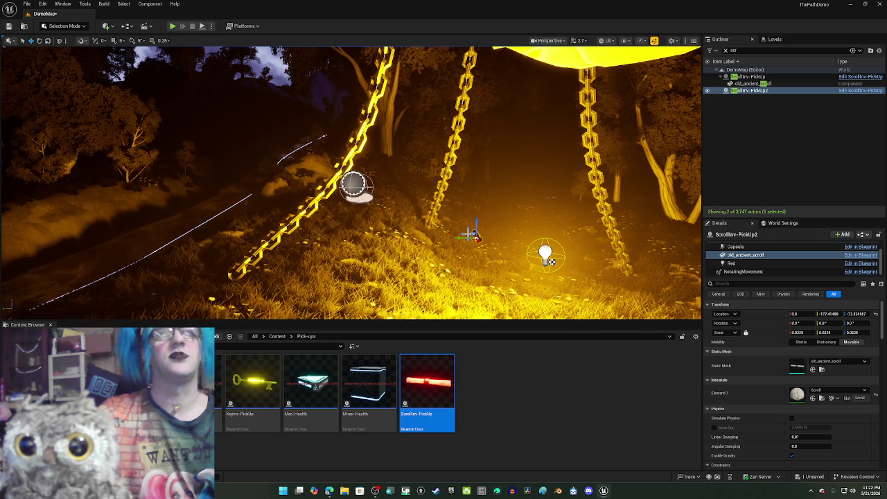
{"action": "key", "text": "ctrl+z"}
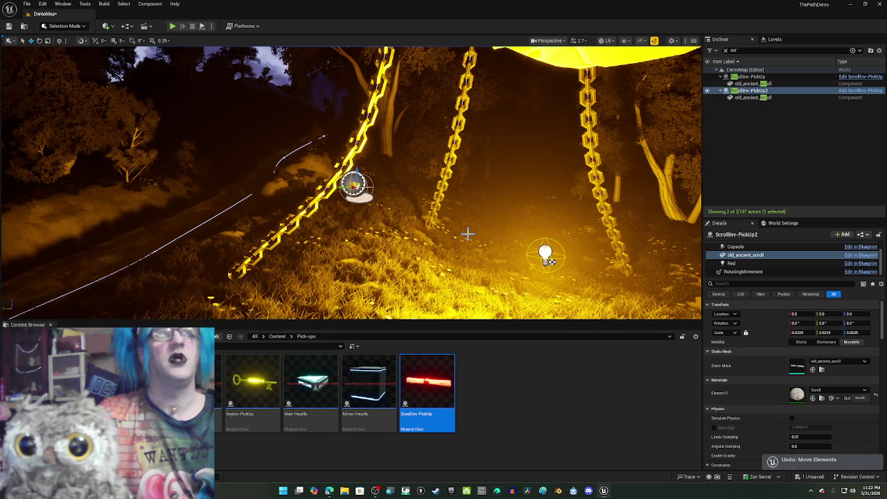
Move the Red light down onto the scroll and lower its intensity to about 100000.
{"action": "left_click", "coordinate": [731, 263]}
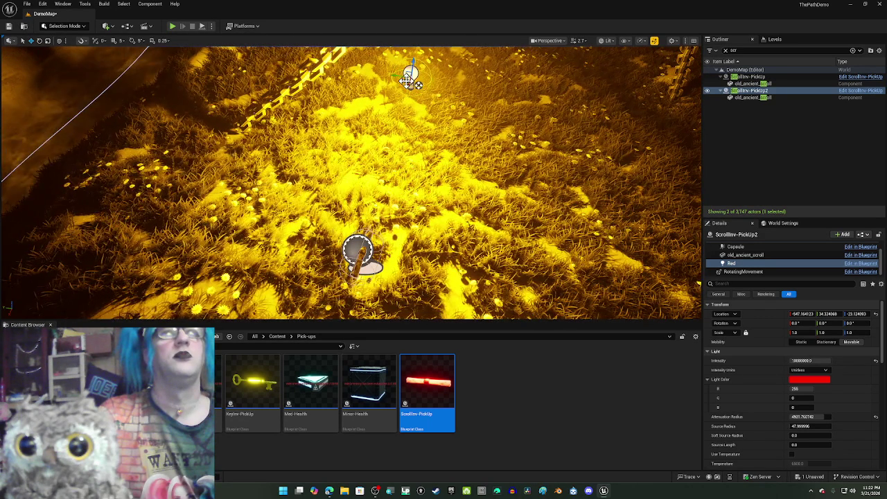
{"action": "left_click_drag", "start_coordinate": [375, 215], "coordinate": [380, 258]}
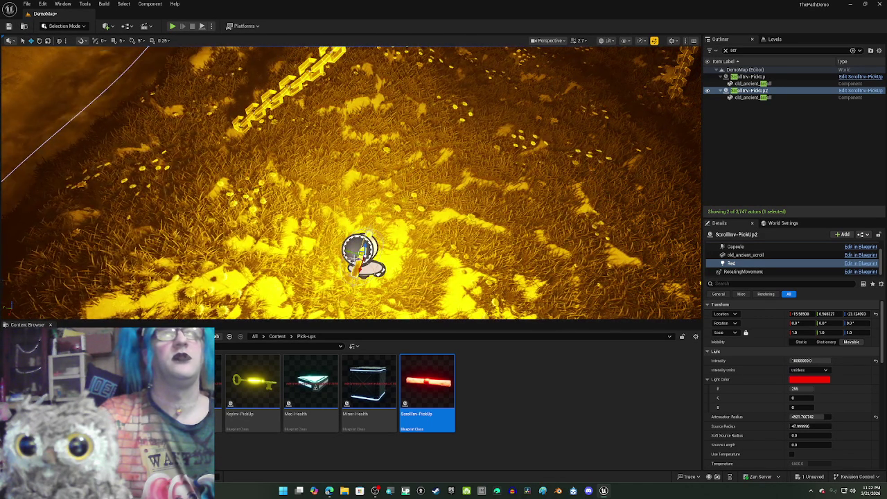
{"action": "left_click_drag", "start_coordinate": [380, 257], "coordinate": [380, 255]}
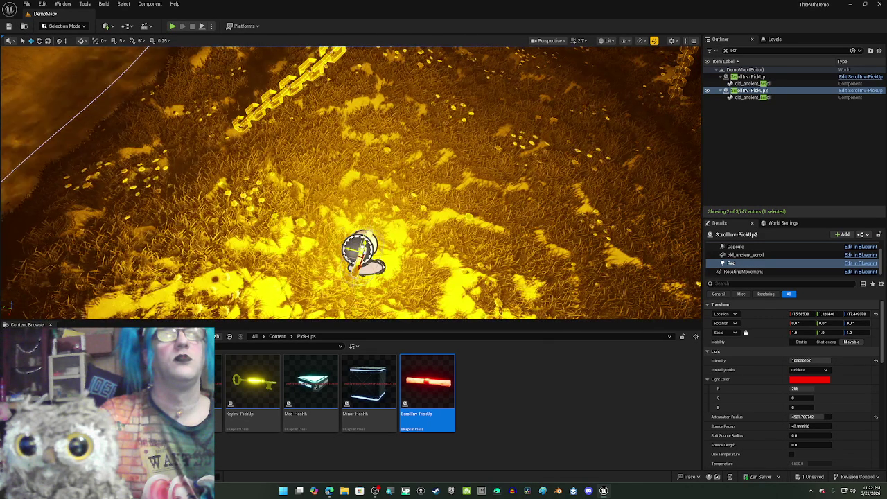
{"action": "left_click_drag", "start_coordinate": [375, 221], "coordinate": [370, 243]}
{"action": "left_click_drag", "start_coordinate": [398, 190], "coordinate": [398, 192]}
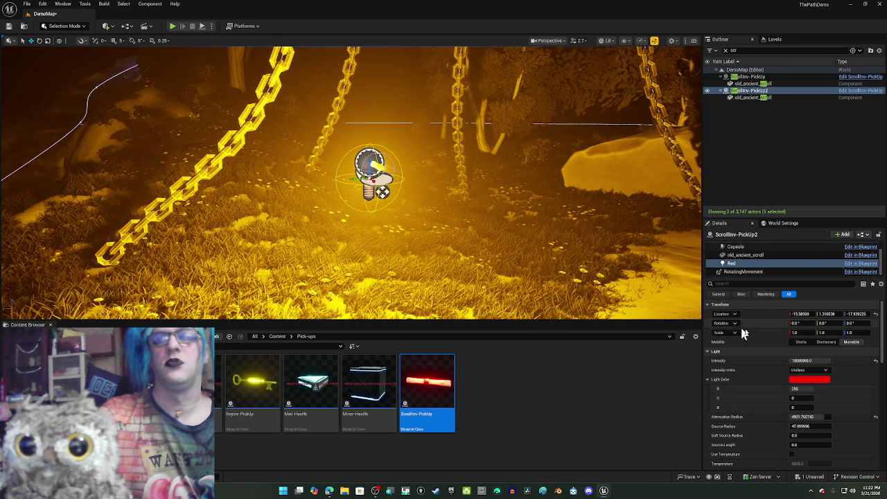
{"action": "left_click_drag", "start_coordinate": [818, 360], "coordinate": [798, 361]}
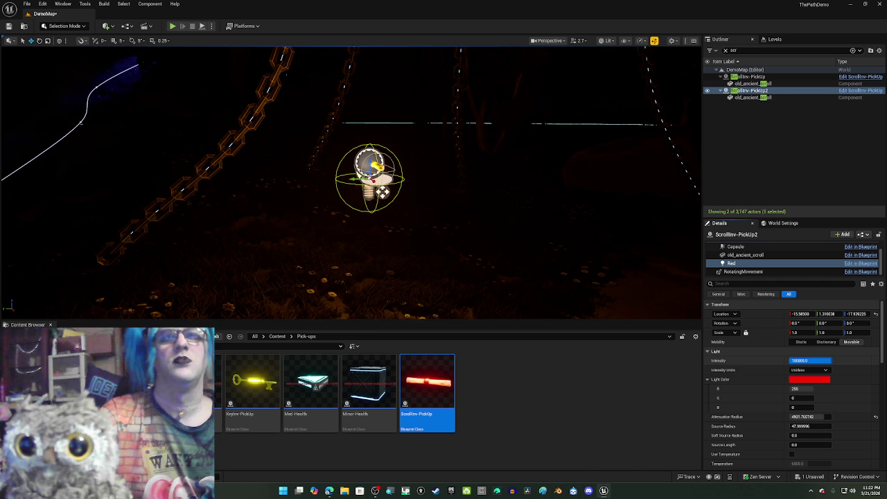
{"action": "type", "text": "1000000"}
Undo the Red light's intensity change, enter source radius 256 then adjust it to 136.7, and reduce attenuation radius to 722.3.
{"action": "key", "text": "Return"}
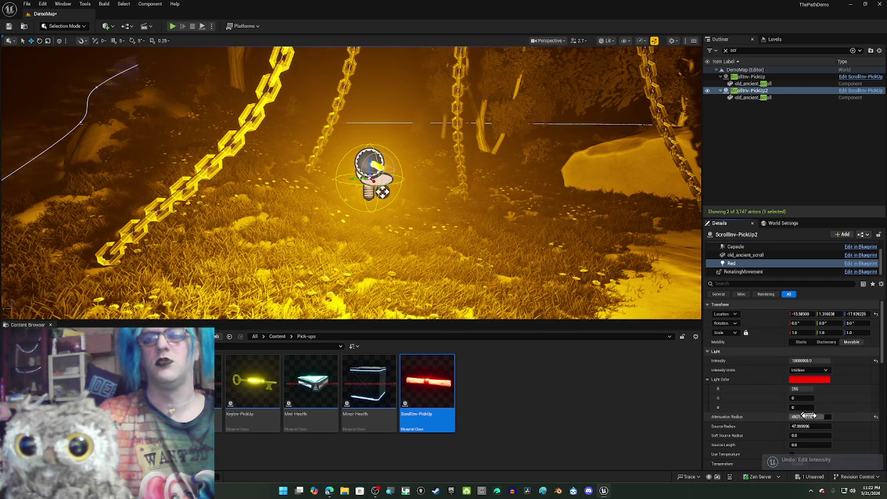
{"action": "left_click_drag", "start_coordinate": [807, 416], "coordinate": [774, 416]}
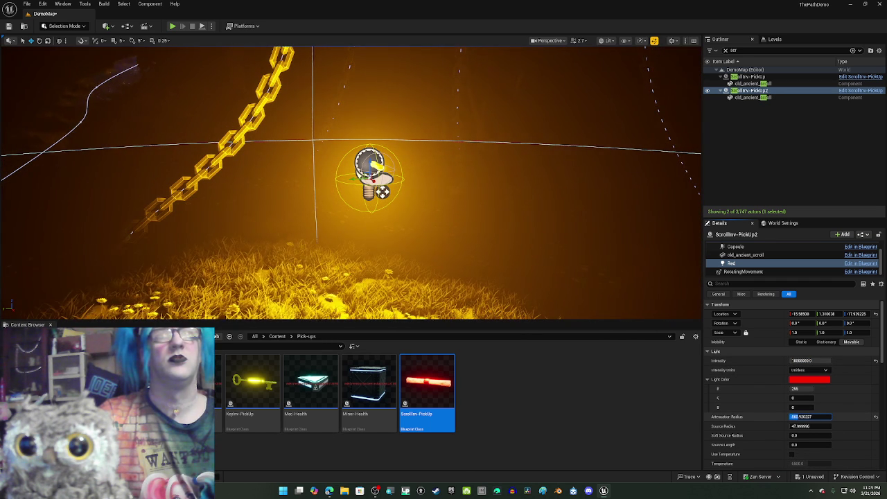
{"action": "left_click", "coordinate": [807, 425]}
{"action": "type", "text": "256"}
{"action": "key", "text": "Return"}
{"action": "mouse_move", "coordinate": [807, 426]}
{"action": "left_mouse_down"}
{"action": "mouse_move", "coordinate": [831, 425]}
{"action": "mouse_move", "coordinate": [814, 426]}
{"action": "left_mouse_up"}
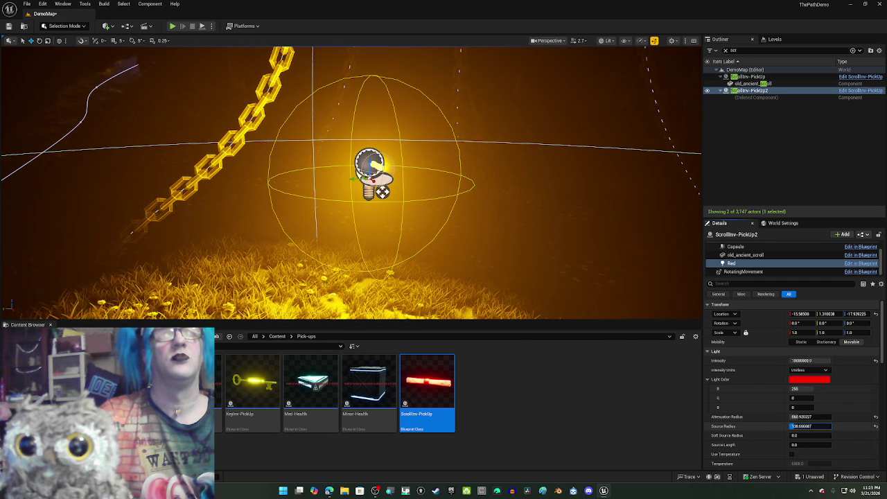
{"action": "mouse_move", "coordinate": [510, 214]}
{"action": "left_mouse_down"}
{"action": "mouse_move", "coordinate": [511, 256]}
{"action": "mouse_move", "coordinate": [511, 212]}
{"action": "left_mouse_up"}
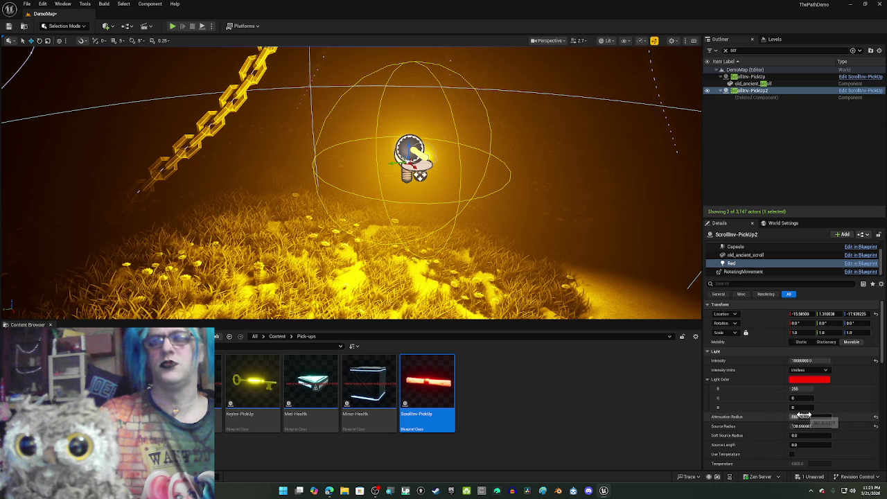
{"action": "mouse_move", "coordinate": [804, 416]}
{"action": "left_mouse_down"}
{"action": "mouse_move", "coordinate": [774, 416]}
{"action": "mouse_move", "coordinate": [800, 416]}
{"action": "left_mouse_up"}
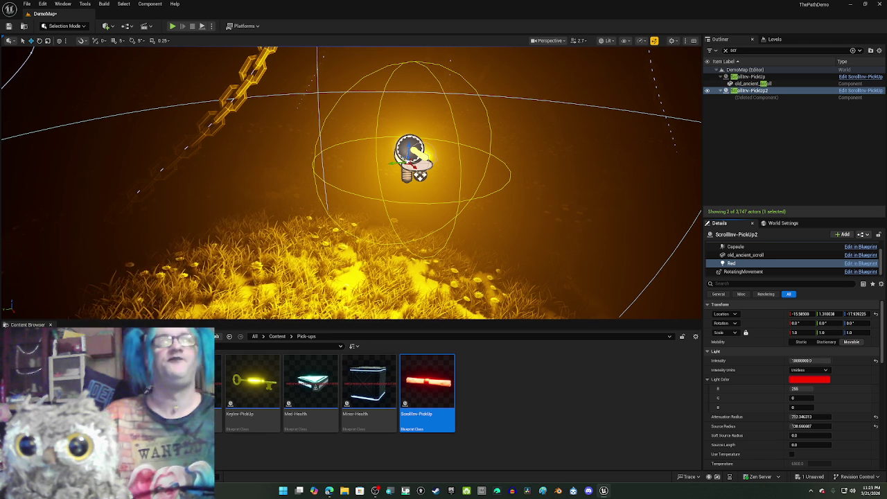
Deselect the Content Browser asset and nudge the Red light right to about -12.4, -13.9, -15.5.
{"action": "left_click", "coordinate": [557, 399]}
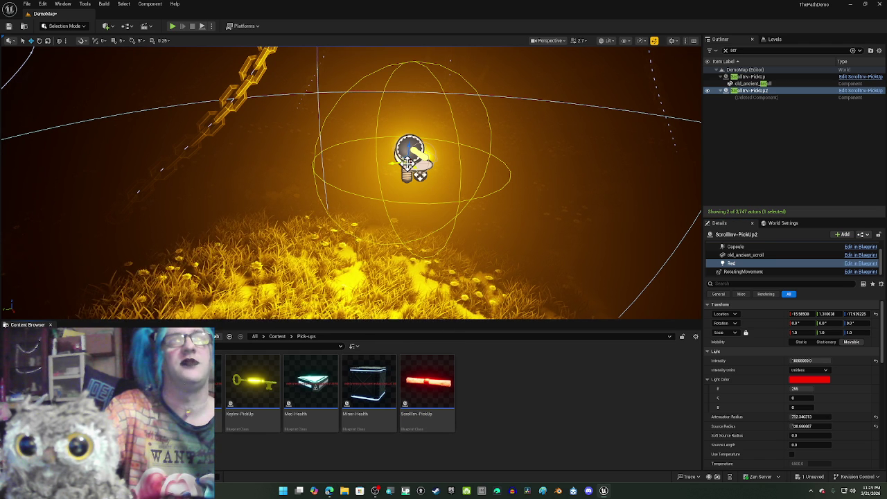
{"action": "mouse_move", "coordinate": [407, 161]}
{"action": "left_mouse_down"}
{"action": "mouse_move", "coordinate": [430, 173]}
{"action": "mouse_move", "coordinate": [414, 156]}
{"action": "left_mouse_up"}
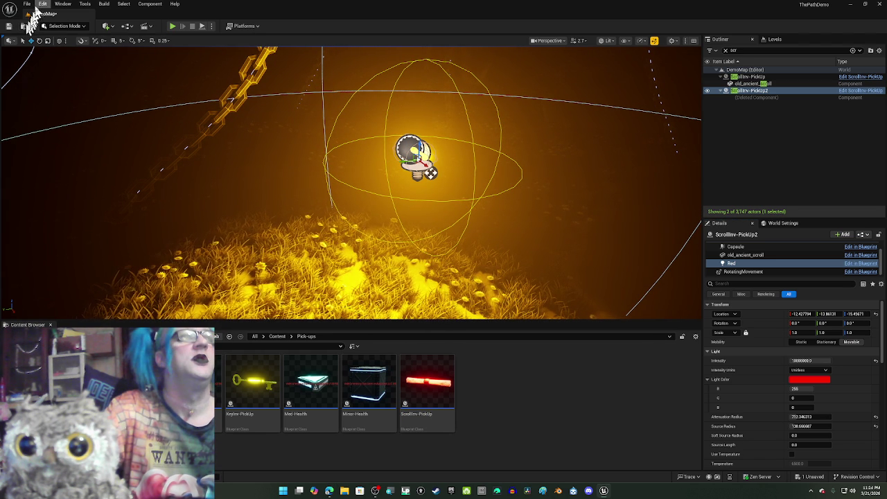
{"action": "left_click", "coordinate": [32, 5]}
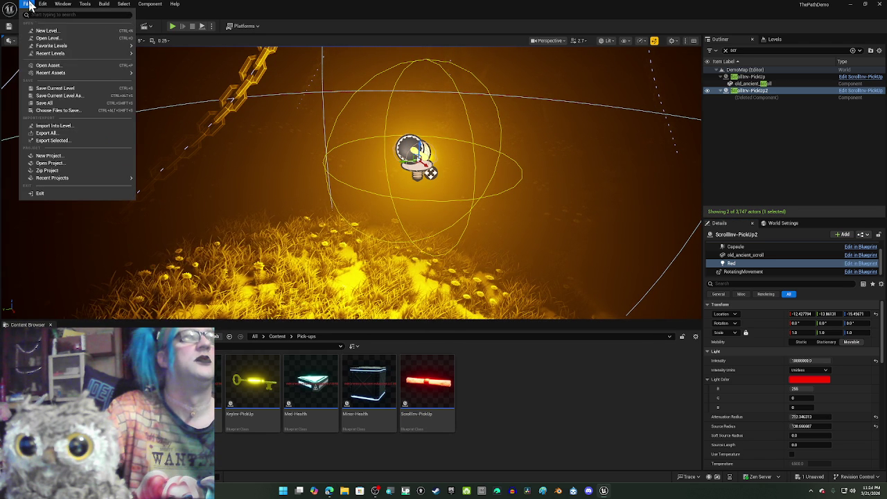
Save the current DemoMap level, then save all unsaved levels and assets.
{"action": "mouse_move", "coordinate": [50, 73]}
{"action": "left_click", "coordinate": [62, 89]}
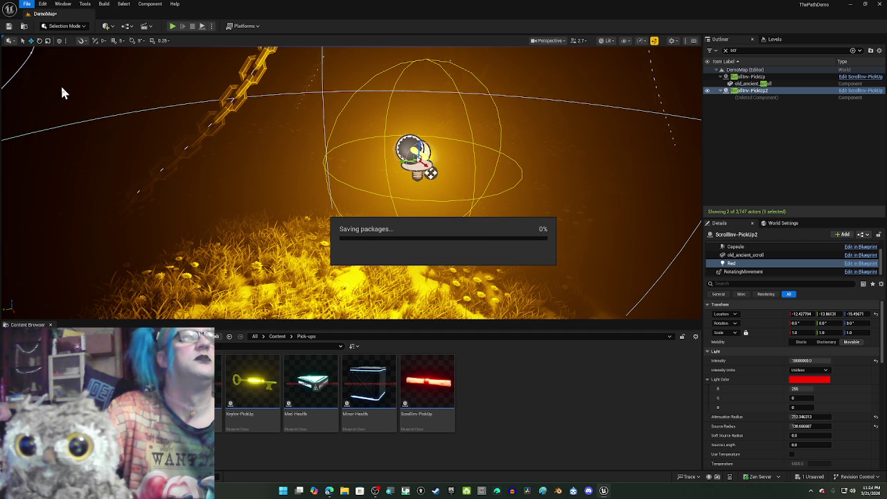
{"action": "left_click", "coordinate": [28, 6]}
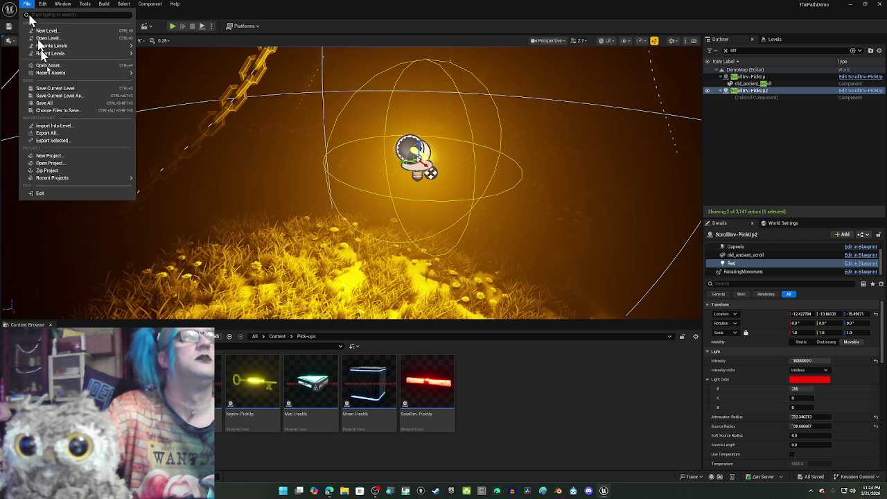
{"action": "left_click", "coordinate": [64, 103]}
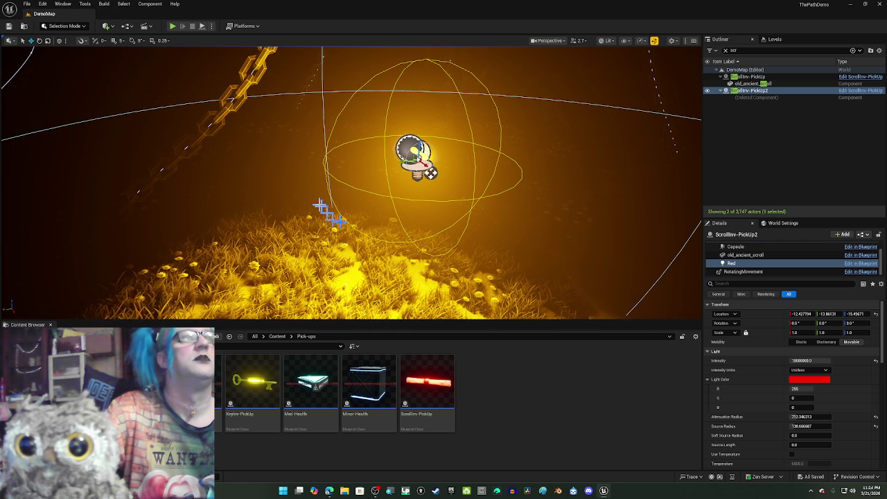
Select ScrollInv-PickUp2 in the Outliner and open its blueprint for editing.
{"action": "mouse_move", "coordinate": [319, 202]}
{"action": "left_mouse_down"}
{"action": "mouse_move", "coordinate": [337, 197]}
{"action": "mouse_move", "coordinate": [332, 116]}
{"action": "left_mouse_up"}
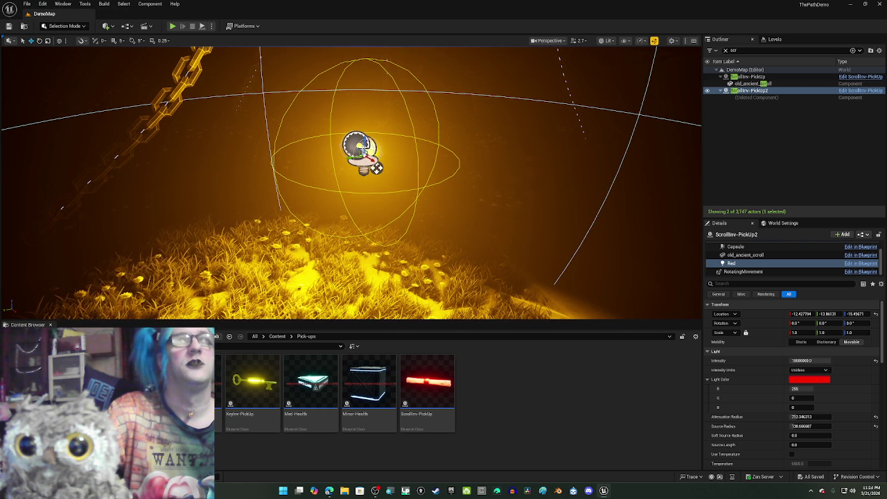
{"action": "left_click", "coordinate": [756, 99]}
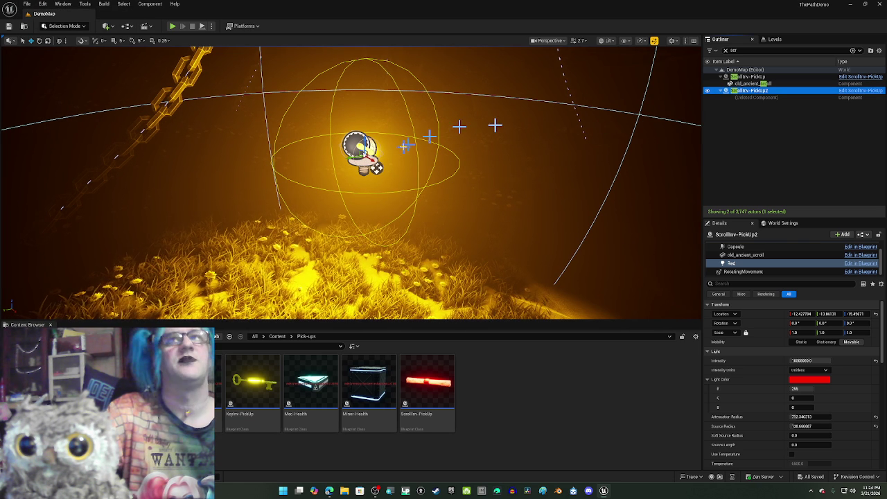
{"action": "left_click", "coordinate": [854, 94]}
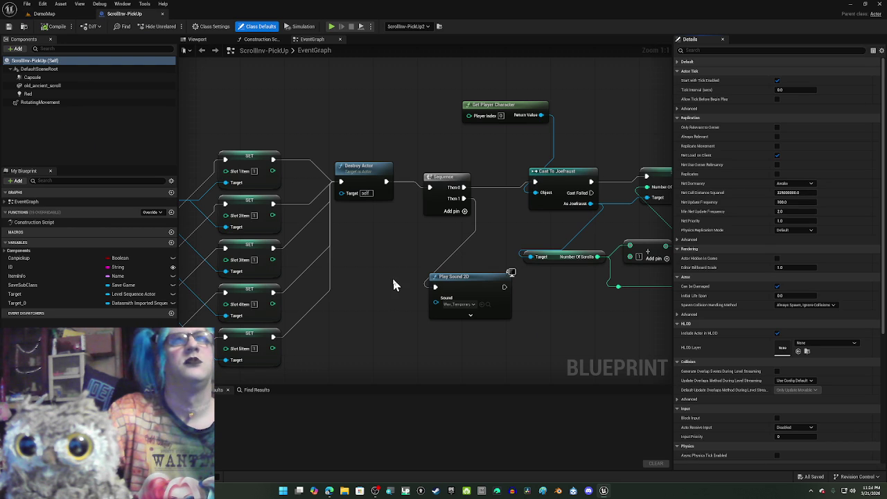
Pan through the EventGraph's save-game check, load, Save Game to Slot and Cast To SurvivalSaveGame nodes.
{"action": "mouse_move", "coordinate": [375, 296]}
{"action": "left_mouse_down"}
{"action": "mouse_move", "coordinate": [347, 287]}
{"action": "mouse_move", "coordinate": [244, 299]}
{"action": "mouse_move", "coordinate": [3, 302]}
{"action": "left_mouse_up"}
{"action": "left_click_drag", "start_coordinate": [205, 264], "coordinate": [124, 271]}
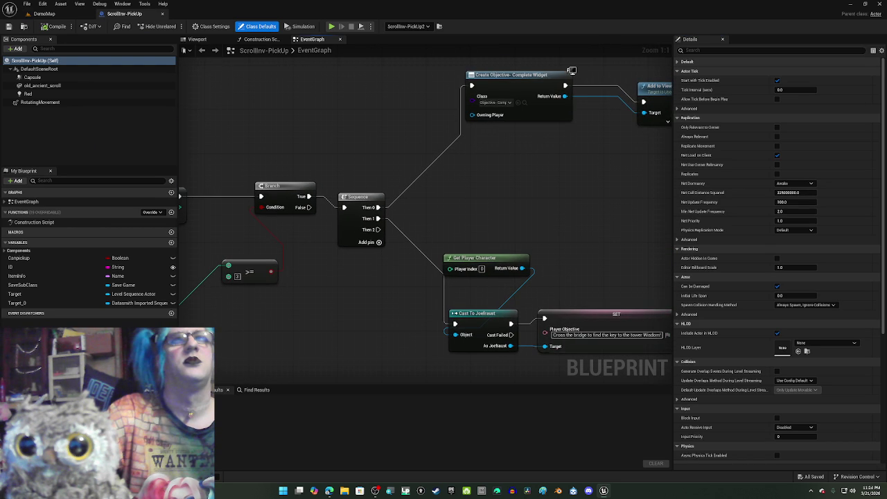
{"action": "mouse_move", "coordinate": [416, 277]}
{"action": "left_mouse_down"}
{"action": "mouse_move", "coordinate": [297, 280]}
{"action": "mouse_move", "coordinate": [193, 250]}
{"action": "mouse_move", "coordinate": [154, 190]}
{"action": "left_mouse_up"}
{"action": "mouse_move", "coordinate": [485, 277]}
{"action": "left_mouse_down"}
{"action": "mouse_move", "coordinate": [430, 258]}
{"action": "mouse_move", "coordinate": [118, 249]}
{"action": "left_mouse_up"}
{"action": "left_click_drag", "start_coordinate": [416, 277], "coordinate": [414, 289]}
{"action": "left_click_drag", "start_coordinate": [485, 277], "coordinate": [104, 267]}
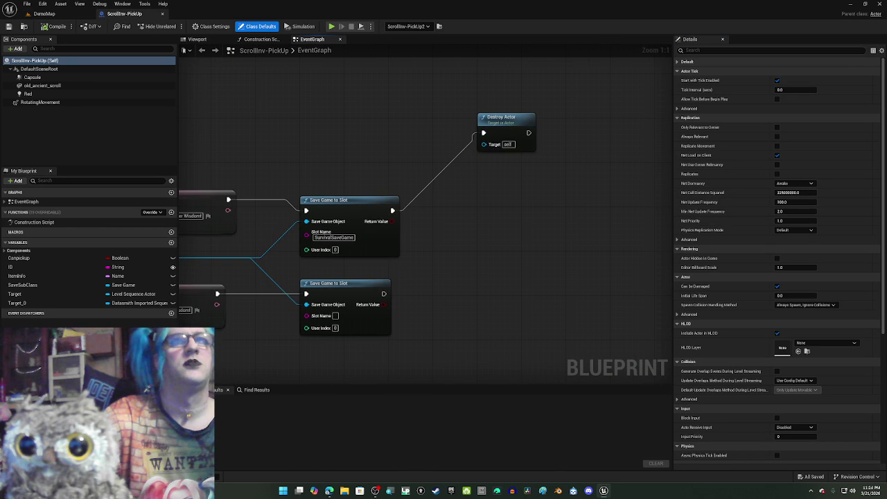
{"action": "left_click_drag", "start_coordinate": [277, 264], "coordinate": [578, 276]}
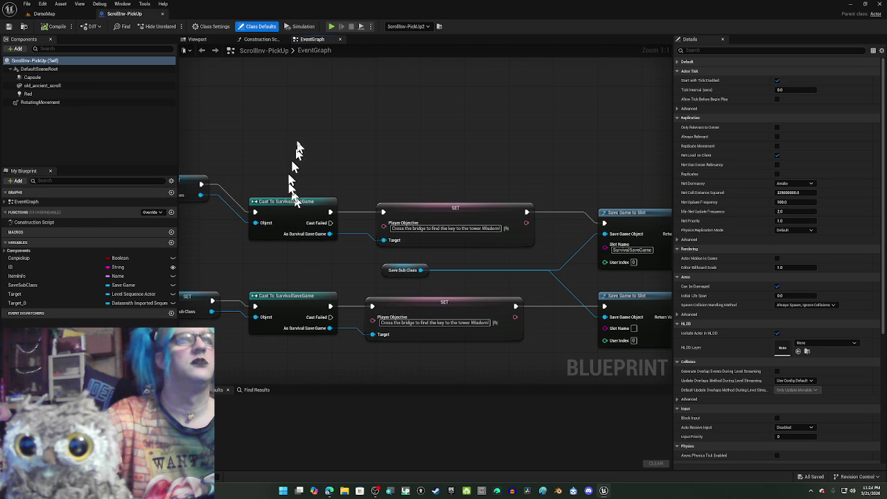
{"action": "scroll", "coordinate": [291, 184], "scroll_direction": "down", "scroll_amount": 4}
{"action": "left_click_drag", "start_coordinate": [284, 145], "coordinate": [622, 231]}
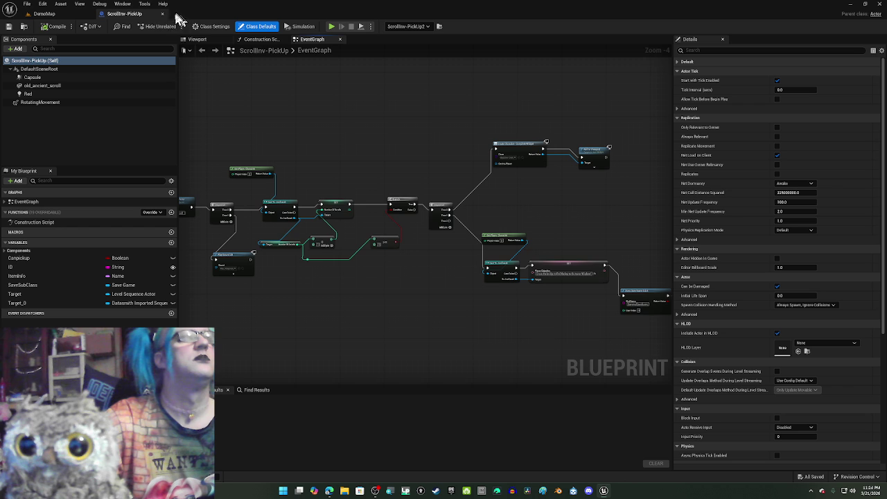
Inspect the scroll in the blueprint's Viewport preview, then close the blueprint.
{"action": "left_click", "coordinate": [195, 40]}
{"action": "scroll", "coordinate": [393, 181], "scroll_direction": "up", "scroll_amount": 5}
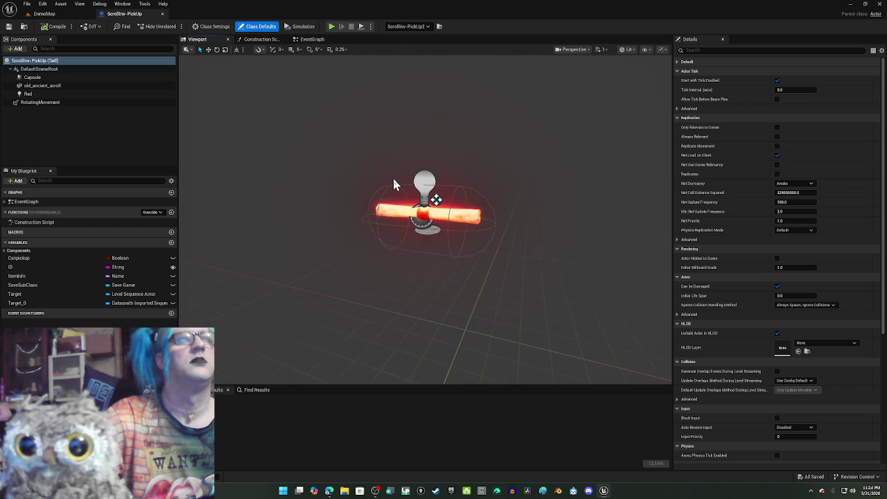
{"action": "scroll", "coordinate": [393, 181], "scroll_direction": "down", "scroll_amount": 2}
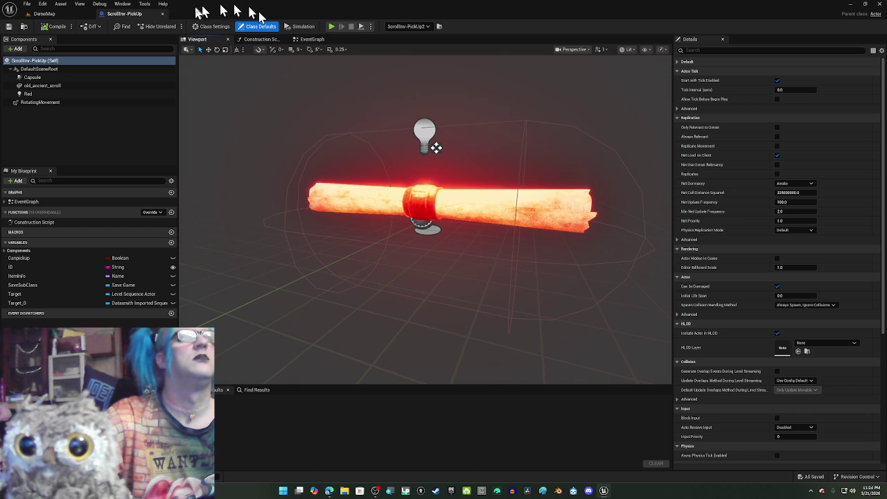
{"action": "left_click", "coordinate": [163, 14]}
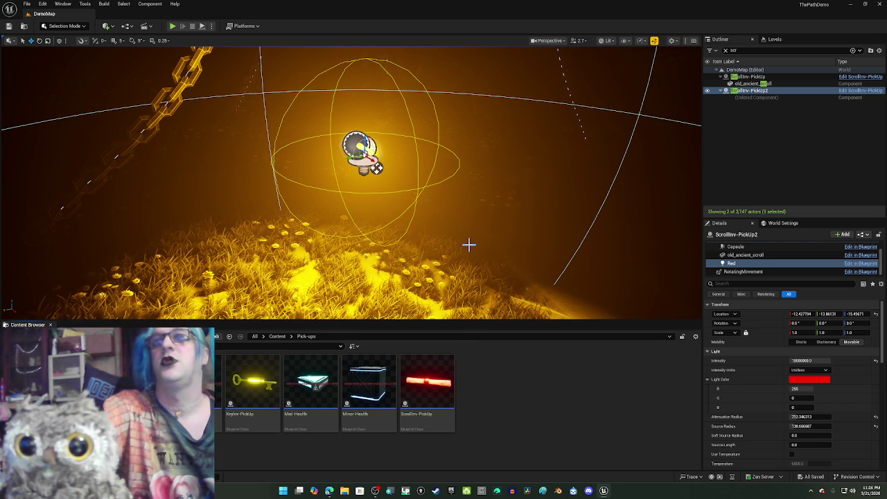
{"action": "mouse_move", "coordinate": [483, 221]}
{"action": "left_mouse_down"}
{"action": "mouse_move", "coordinate": [493, 215]}
{"action": "mouse_move", "coordinate": [486, 229]}
{"action": "left_mouse_up"}
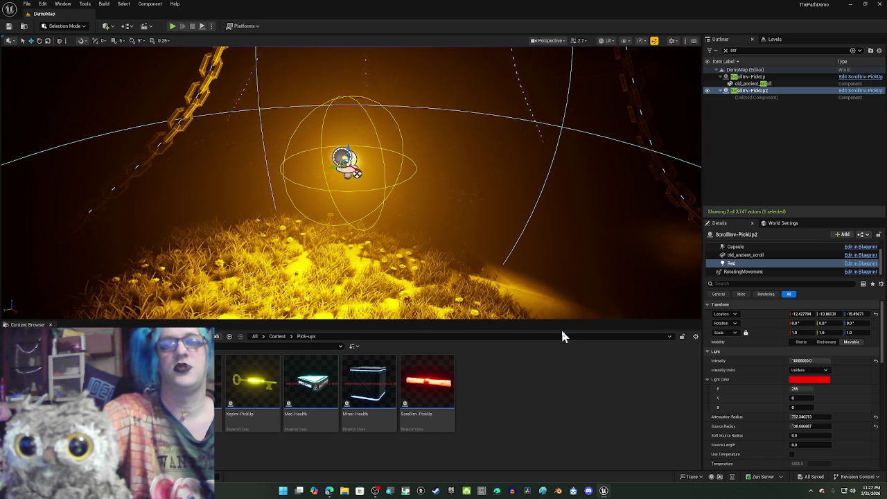
{"action": "mouse_move", "coordinate": [505, 230]}
{"action": "left_mouse_down"}
{"action": "mouse_move", "coordinate": [479, 229]}
{"action": "mouse_move", "coordinate": [508, 230]}
{"action": "left_mouse_up"}
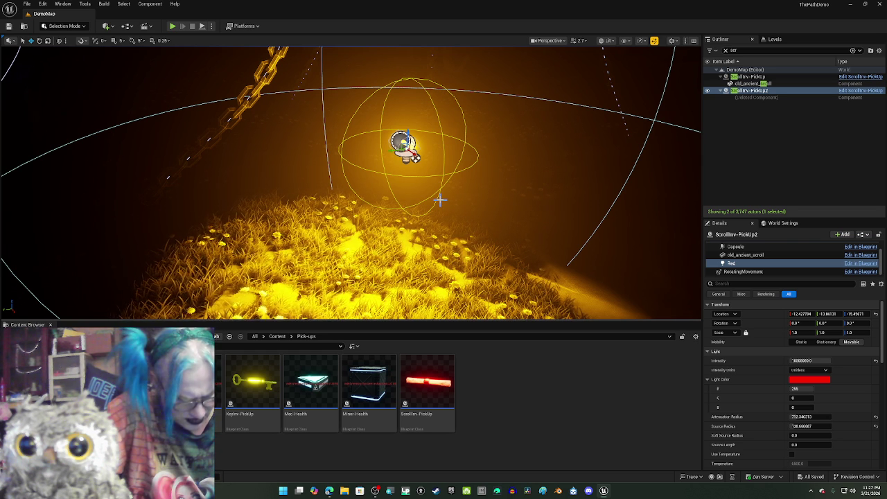
{"action": "left_click_drag", "start_coordinate": [459, 207], "coordinate": [466, 212]}
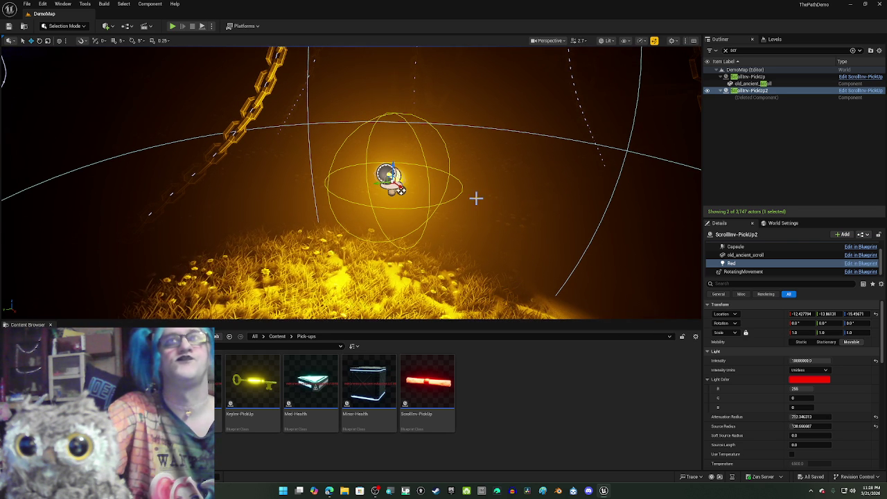
{"action": "scroll", "coordinate": [475, 199], "scroll_direction": "down", "scroll_amount": 5}
{"action": "left_click_drag", "start_coordinate": [471, 198], "coordinate": [472, 199]}
{"action": "scroll", "coordinate": [469, 199], "scroll_direction": "down", "scroll_amount": 5}
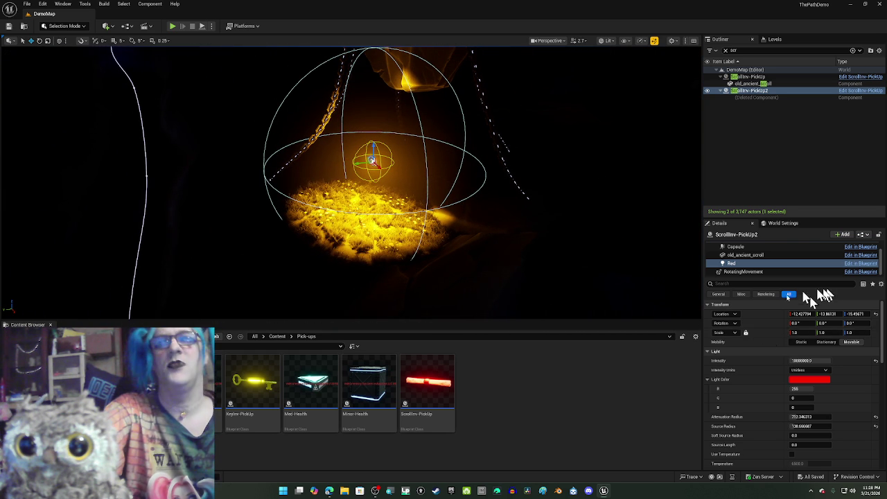
Try warm yellow, blue and cyan as the Red light's colour in the Color Picker.
{"action": "left_click", "coordinate": [805, 380]}
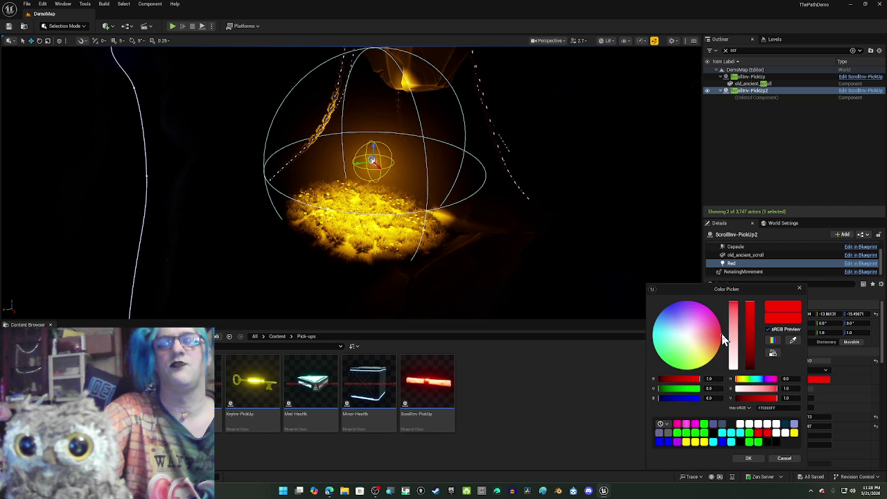
{"action": "mouse_move", "coordinate": [720, 339]}
{"action": "left_mouse_down"}
{"action": "mouse_move", "coordinate": [711, 352]}
{"action": "mouse_move", "coordinate": [693, 345]}
{"action": "mouse_move", "coordinate": [670, 361]}
{"action": "left_mouse_up"}
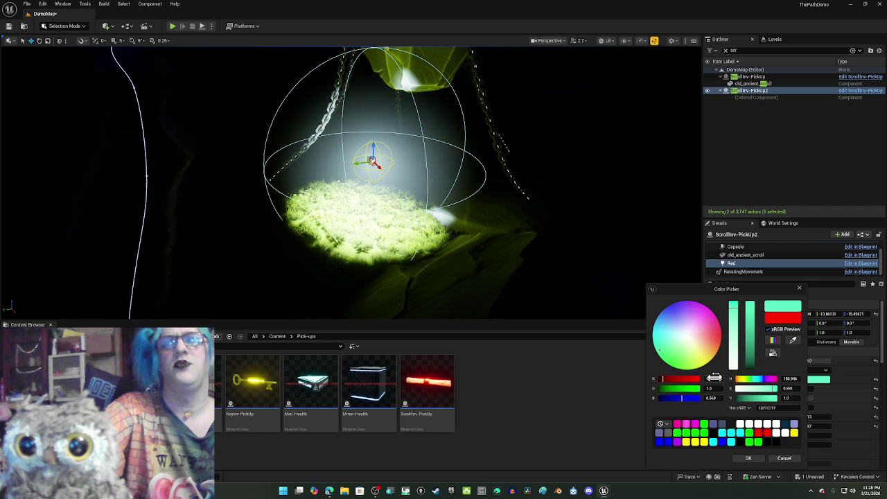
{"action": "left_click_drag", "start_coordinate": [666, 357], "coordinate": [667, 308]}
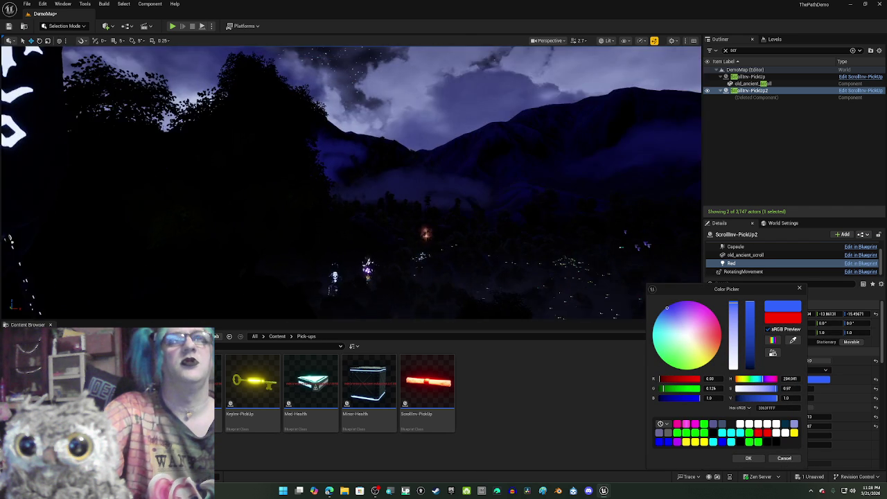
{"action": "key", "text": "f"}
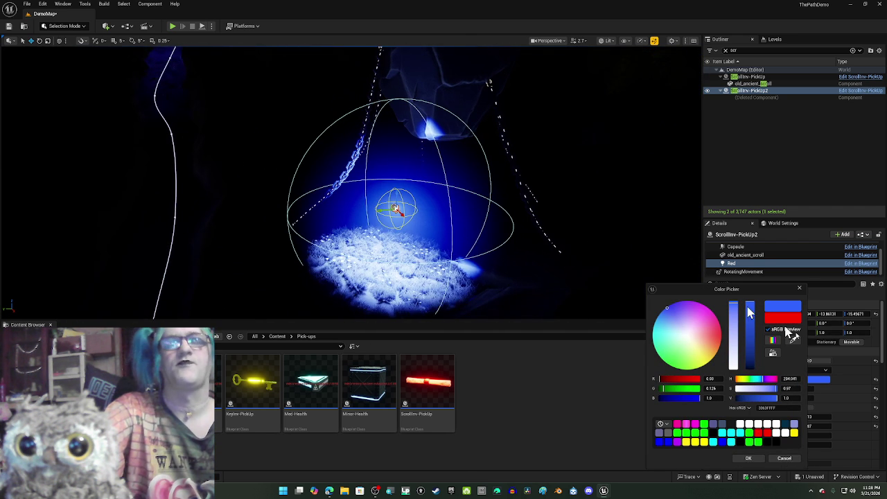
{"action": "left_click", "coordinate": [713, 442]}
{"action": "key", "text": "Return"}
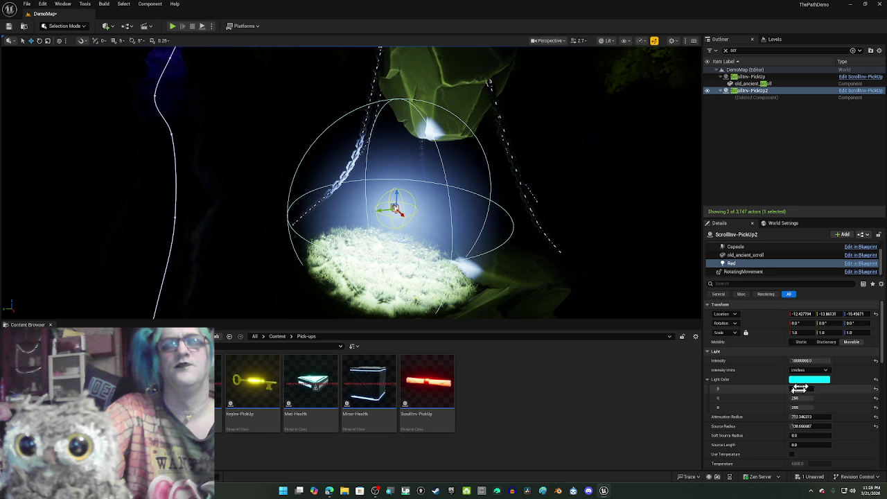
Change the Red light's colour to deep blue (R 1, G 0, B 255).
{"action": "left_click", "coordinate": [804, 381]}
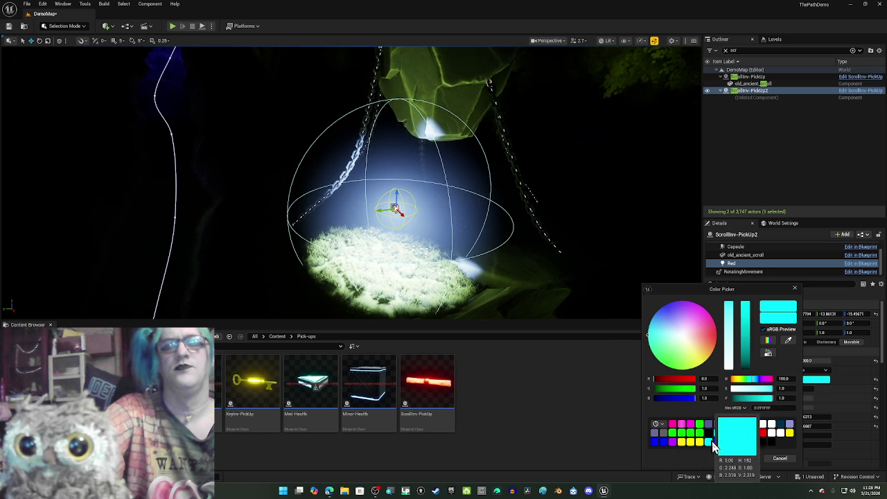
{"action": "left_click", "coordinate": [716, 440]}
{"action": "key", "text": "Return"}
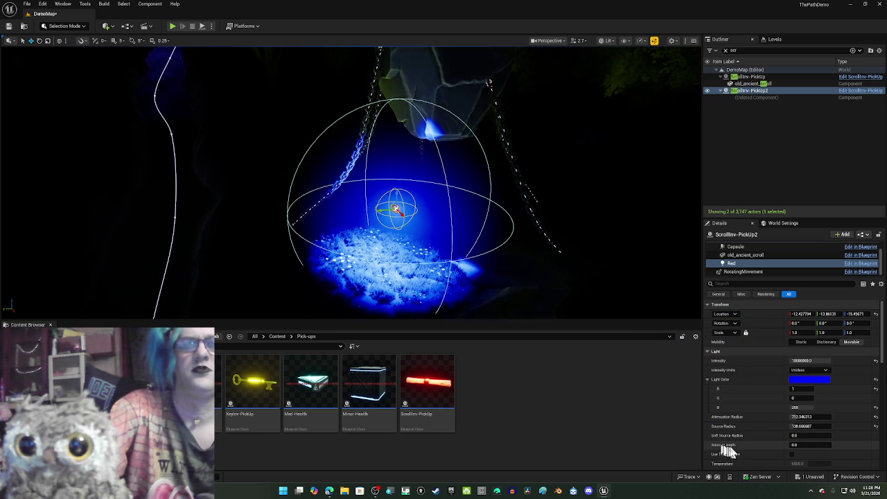
Duplicate the Red light as Red1 and move it around the scroll mesh.
{"action": "left_click", "coordinate": [745, 265]}
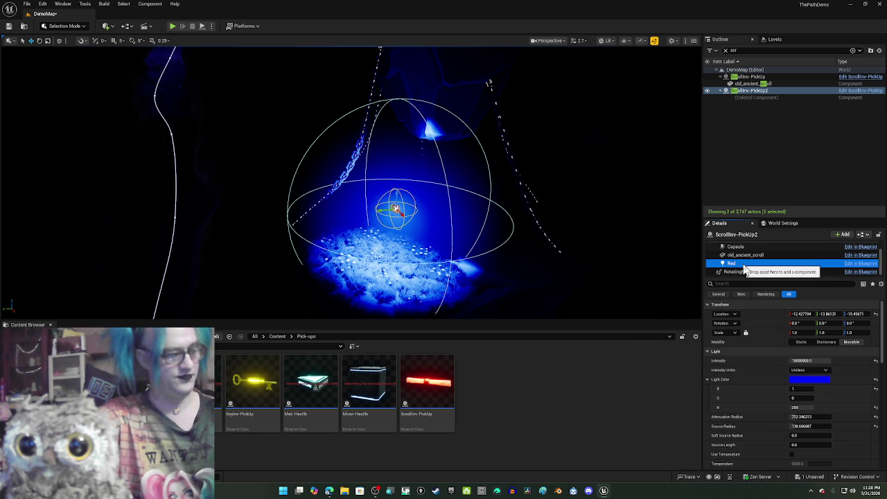
{"action": "key", "text": "ctrl+d"}
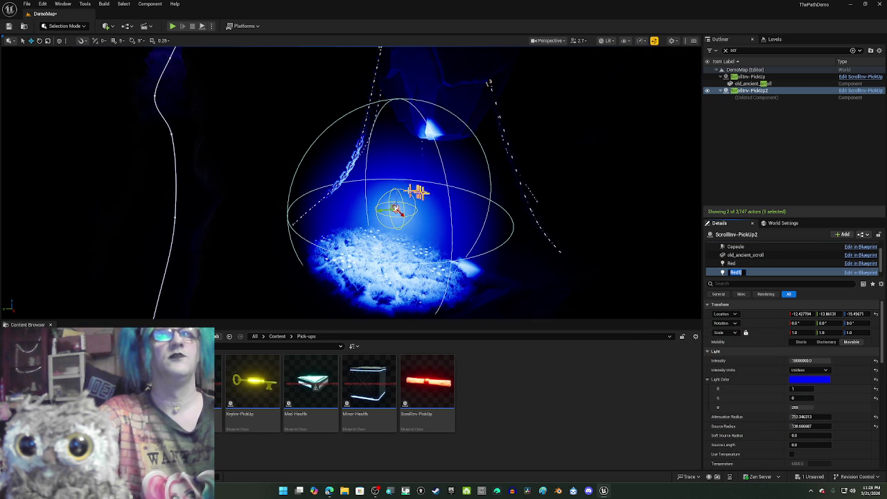
{"action": "key", "text": "Return"}
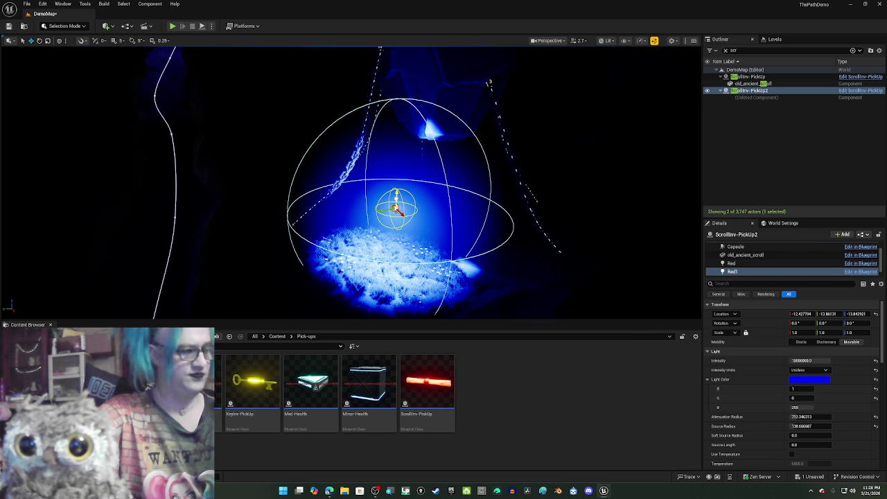
{"action": "mouse_move", "coordinate": [395, 199]}
{"action": "left_mouse_down"}
{"action": "mouse_move", "coordinate": [392, 309]}
{"action": "mouse_move", "coordinate": [392, 201]}
{"action": "mouse_move", "coordinate": [402, 222]}
{"action": "left_mouse_up"}
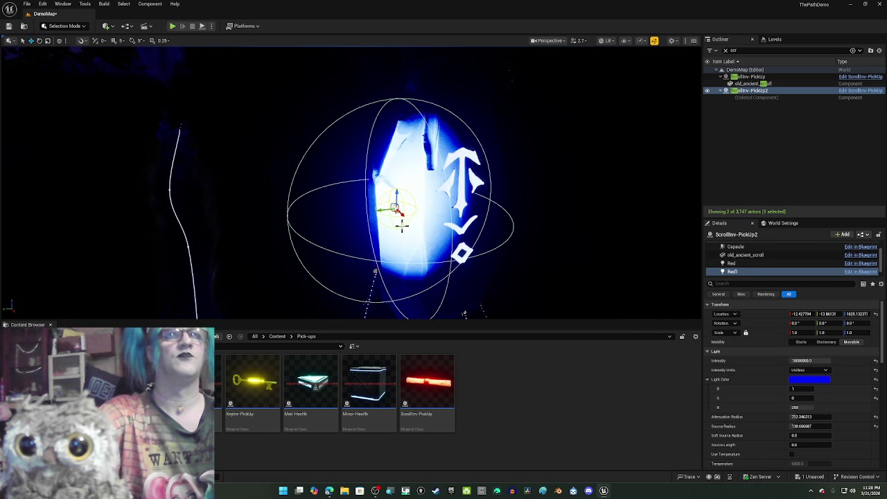
{"action": "left_click_drag", "start_coordinate": [394, 210], "coordinate": [416, 205]}
{"action": "left_click_drag", "start_coordinate": [476, 237], "coordinate": [476, 226]}
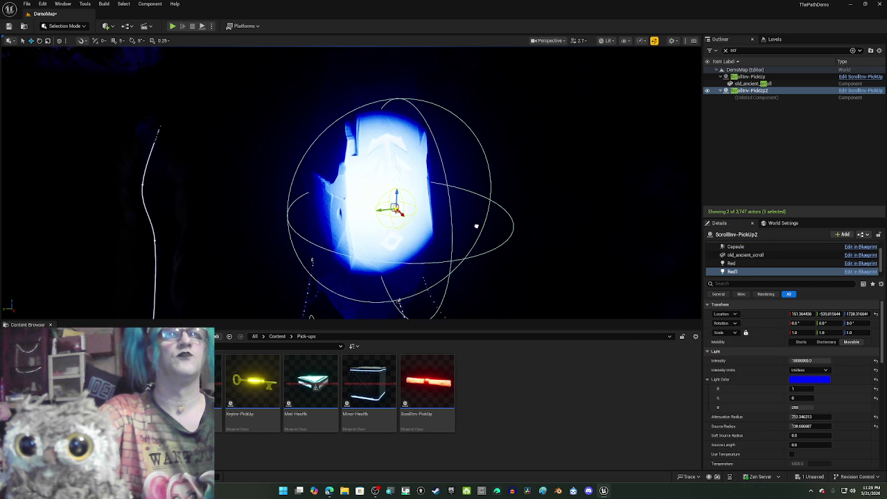
{"action": "left_click_drag", "start_coordinate": [404, 216], "coordinate": [410, 214]}
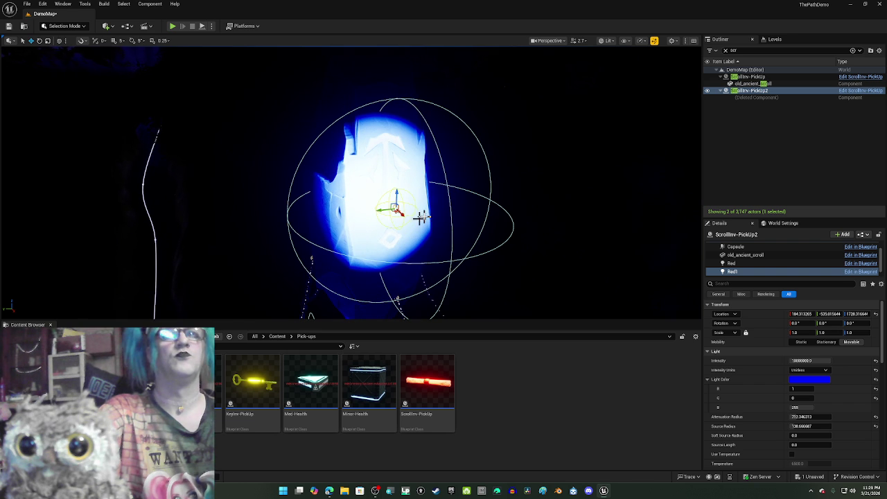
Set Red1's intensity to about 14452, enlarge its attenuation radius and lengthen its source.
{"action": "left_click", "coordinate": [876, 361]}
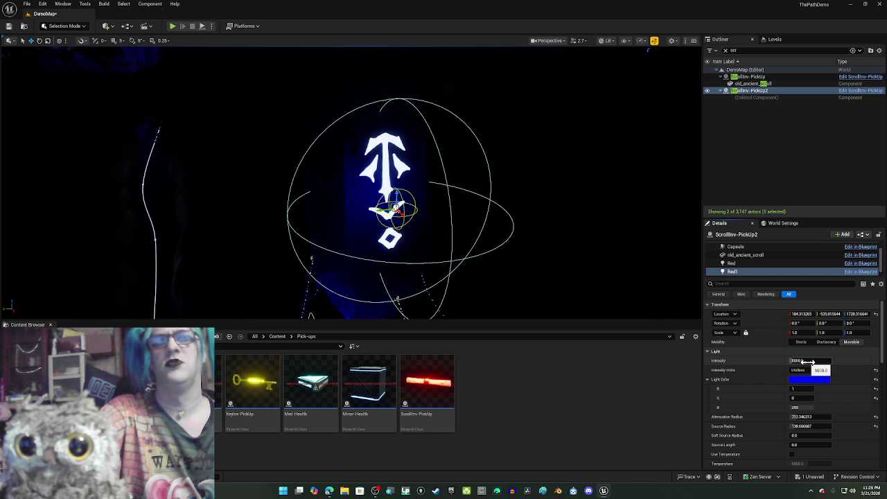
{"action": "left_click_drag", "start_coordinate": [824, 362], "coordinate": [852, 362]}
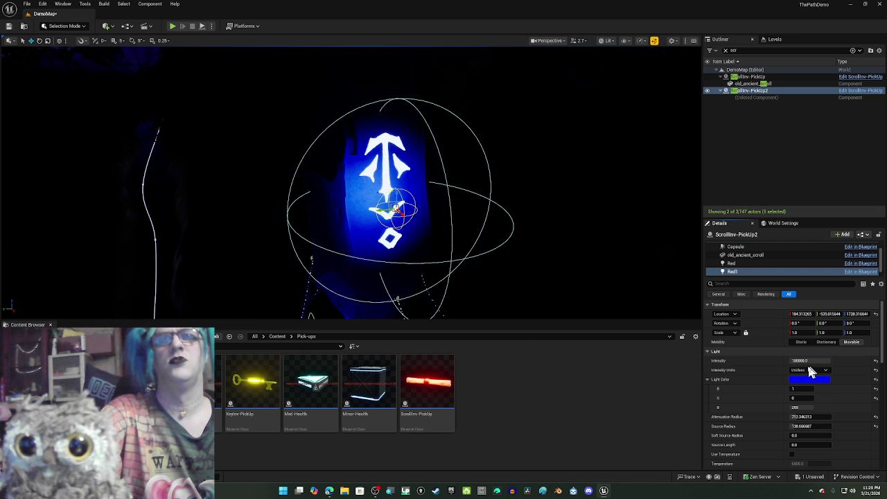
{"action": "mouse_move", "coordinate": [807, 414]}
{"action": "left_mouse_down"}
{"action": "mouse_move", "coordinate": [828, 414]}
{"action": "mouse_move", "coordinate": [809, 426]}
{"action": "mouse_move", "coordinate": [842, 427]}
{"action": "mouse_move", "coordinate": [813, 435]}
{"action": "mouse_move", "coordinate": [826, 435]}
{"action": "left_mouse_up"}
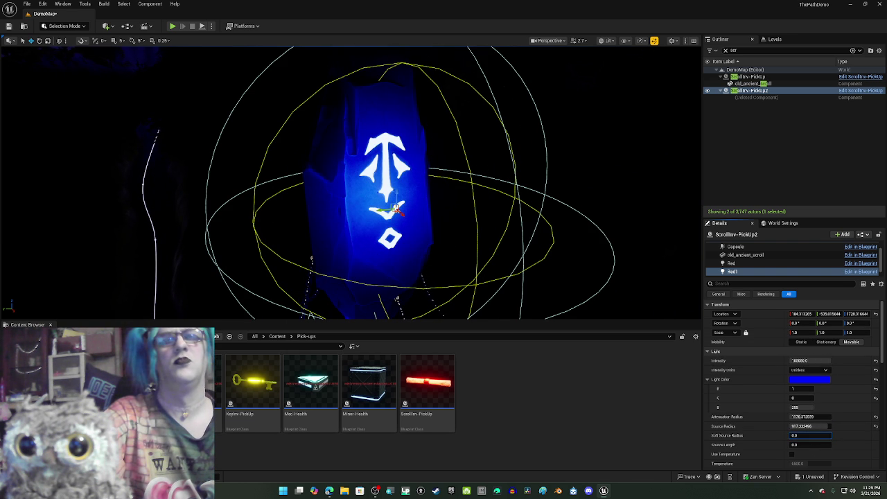
{"action": "left_click_drag", "start_coordinate": [811, 445], "coordinate": [828, 444]}
{"action": "mouse_move", "coordinate": [549, 257]}
{"action": "left_mouse_down"}
{"action": "mouse_move", "coordinate": [527, 229]}
{"action": "mouse_move", "coordinate": [551, 263]}
{"action": "left_mouse_up"}
{"action": "key", "text": "g"}
{"action": "mouse_move", "coordinate": [415, 246]}
{"action": "left_mouse_down"}
{"action": "mouse_move", "coordinate": [433, 243]}
{"action": "mouse_move", "coordinate": [395, 215]}
{"action": "left_mouse_up"}
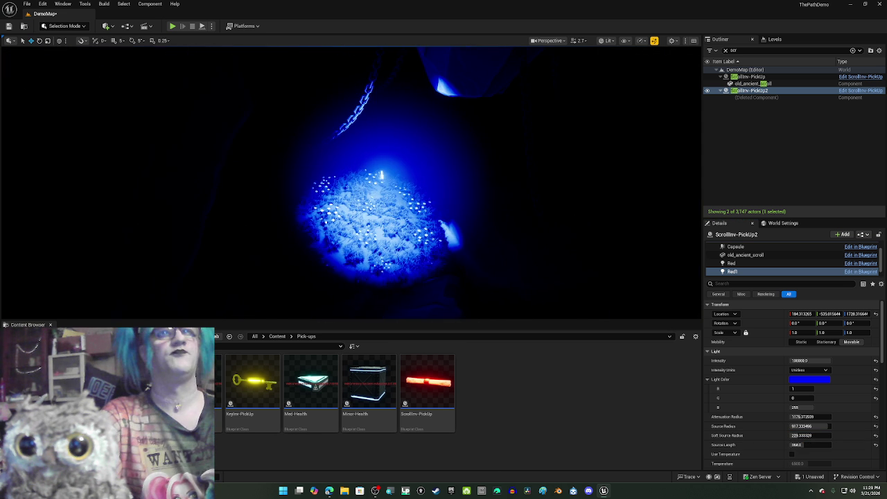
Select ScrollInv-PickUp2 and its original Red light component.
{"action": "left_click", "coordinate": [382, 178]}
{"action": "left_click", "coordinate": [381, 176]}
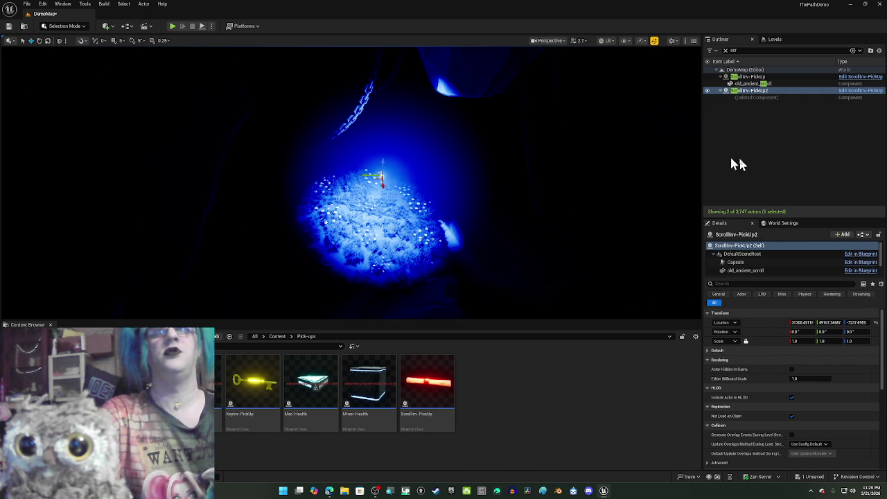
{"action": "scroll", "coordinate": [783, 250], "scroll_direction": "down", "scroll_amount": 2}
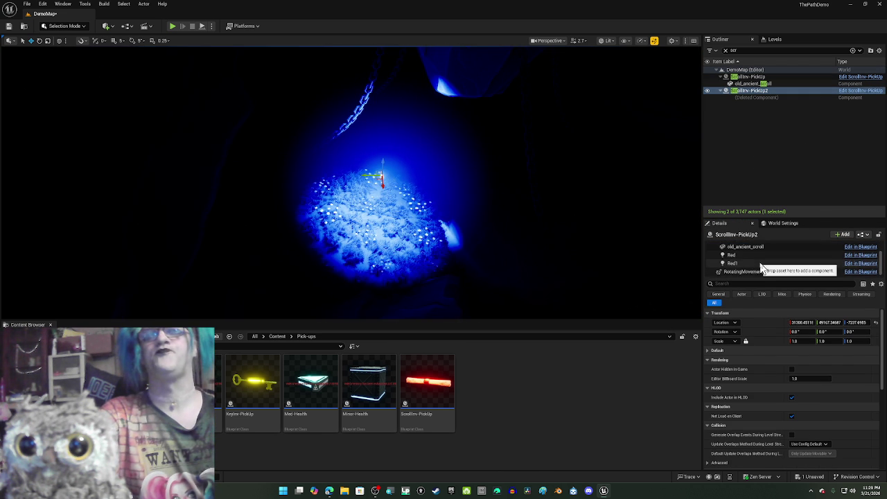
{"action": "left_click", "coordinate": [759, 263]}
{"action": "left_click", "coordinate": [731, 256]}
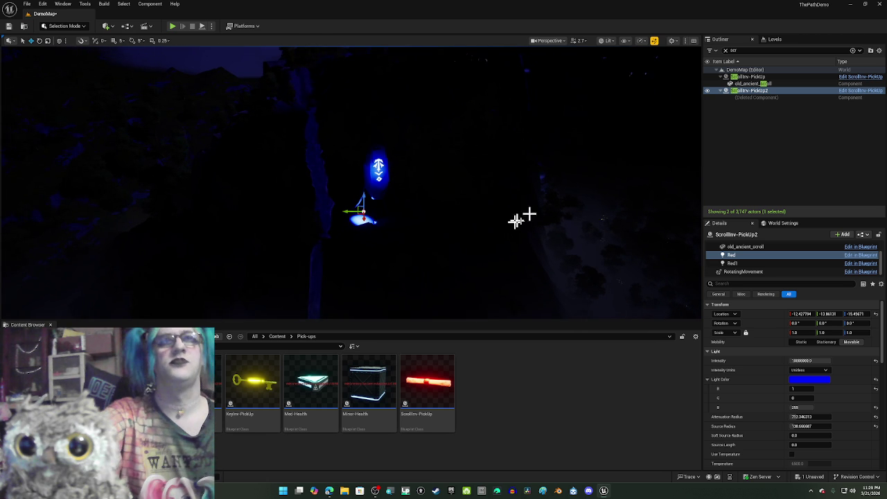
Widen the Red light's attenuation radius to about 15084, undoing and re-adjusting along the way.
{"action": "left_click_drag", "start_coordinate": [805, 414], "coordinate": [849, 414]}
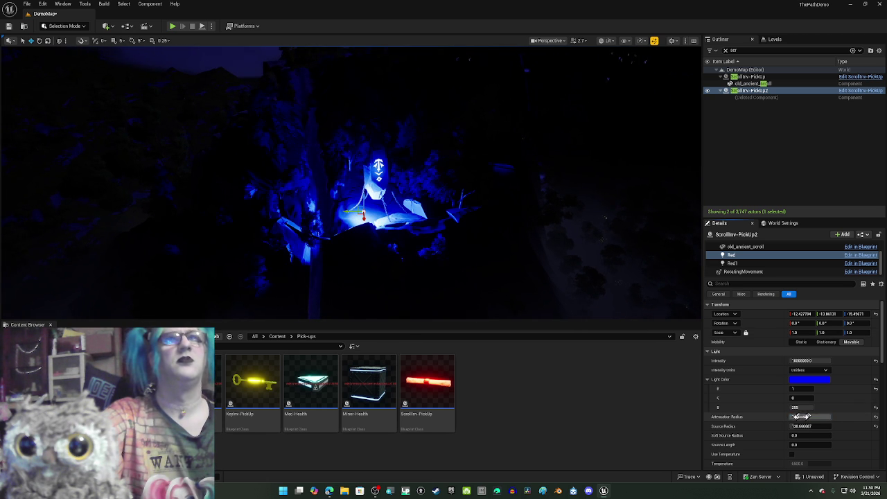
{"action": "mouse_move", "coordinate": [805, 427]}
{"action": "left_mouse_down"}
{"action": "mouse_move", "coordinate": [831, 426]}
{"action": "mouse_move", "coordinate": [791, 426]}
{"action": "left_mouse_up"}
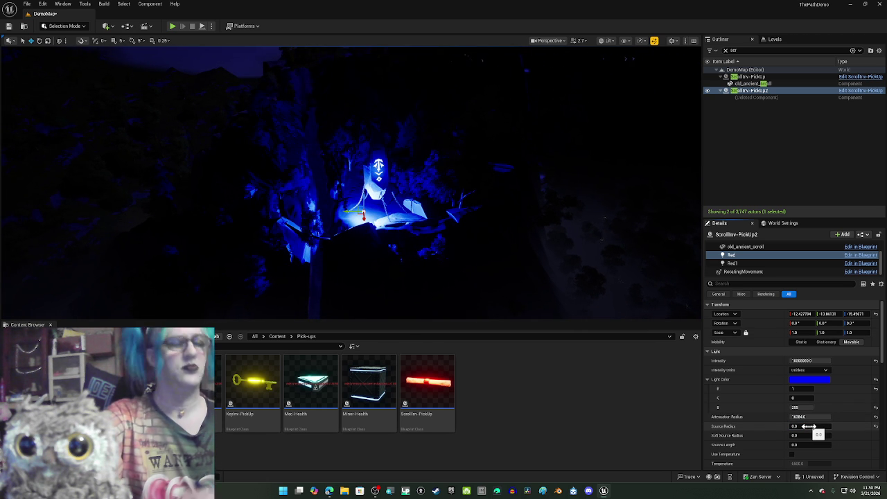
{"action": "key", "text": "ctrl+z"}
{"action": "key", "text": "ctrl+z"}
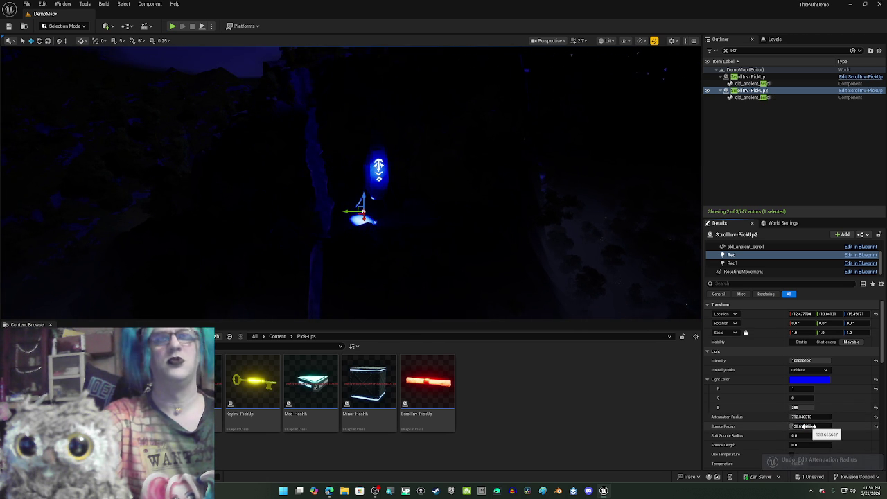
{"action": "left_click_drag", "start_coordinate": [802, 417], "coordinate": [852, 416]}
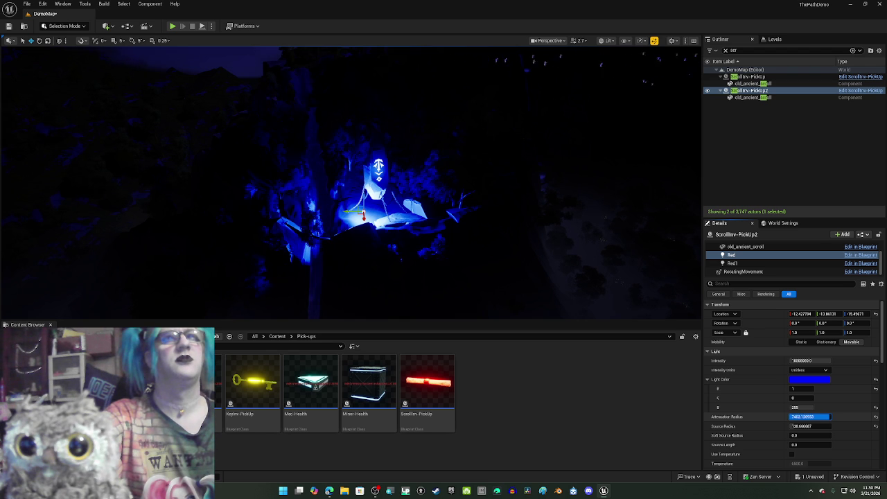
{"action": "mouse_move", "coordinate": [811, 416]}
{"action": "left_mouse_down"}
{"action": "mouse_move", "coordinate": [797, 416]}
{"action": "mouse_move", "coordinate": [852, 416]}
{"action": "left_mouse_up"}
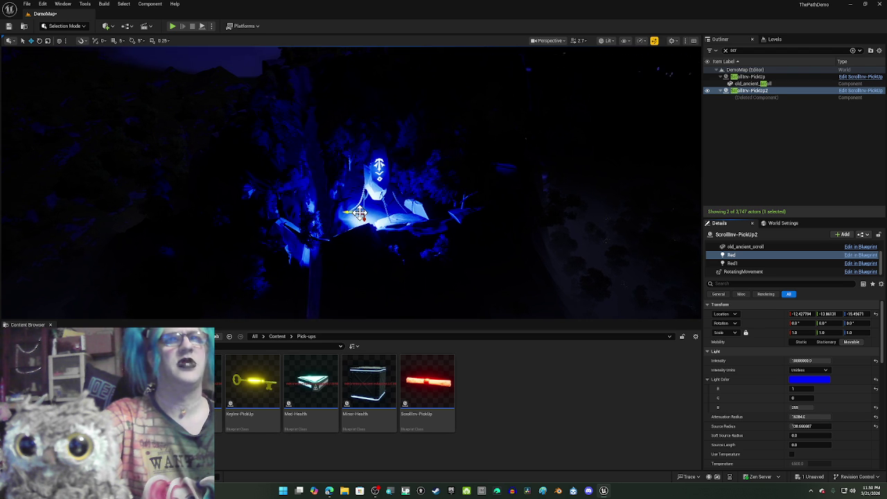
Shift the Red light sideways to about -515, -919, -15.5 and zoom in to inspect.
{"action": "left_click_drag", "start_coordinate": [360, 216], "coordinate": [380, 208]}
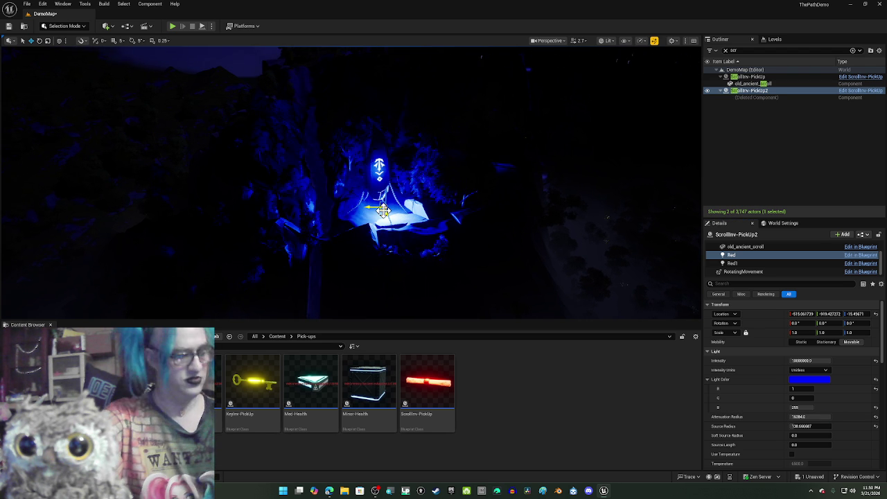
{"action": "scroll", "coordinate": [382, 210], "scroll_direction": "up", "scroll_amount": 5}
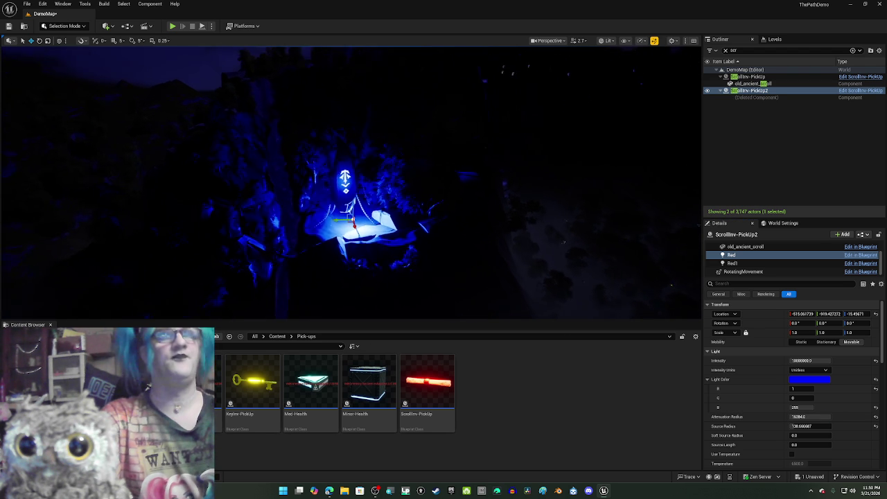
{"action": "scroll", "coordinate": [383, 210], "scroll_direction": "up", "scroll_amount": 10}
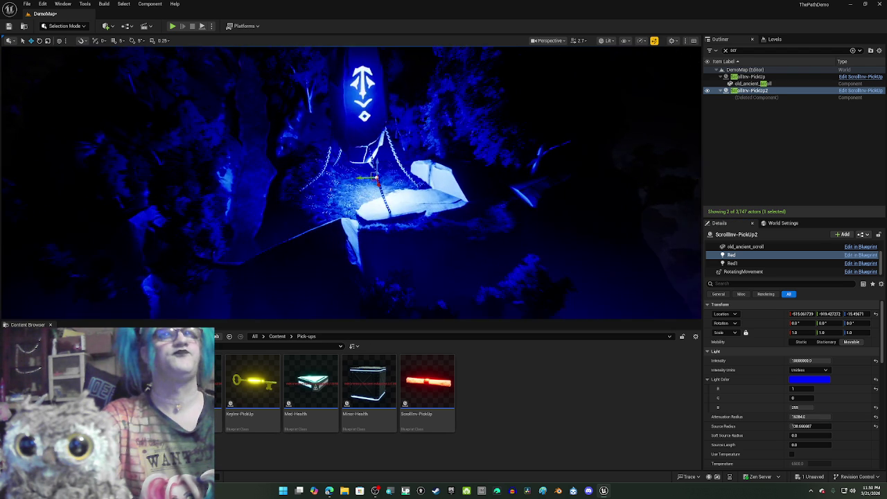
{"action": "scroll", "coordinate": [382, 210], "scroll_direction": "up", "scroll_amount": 10}
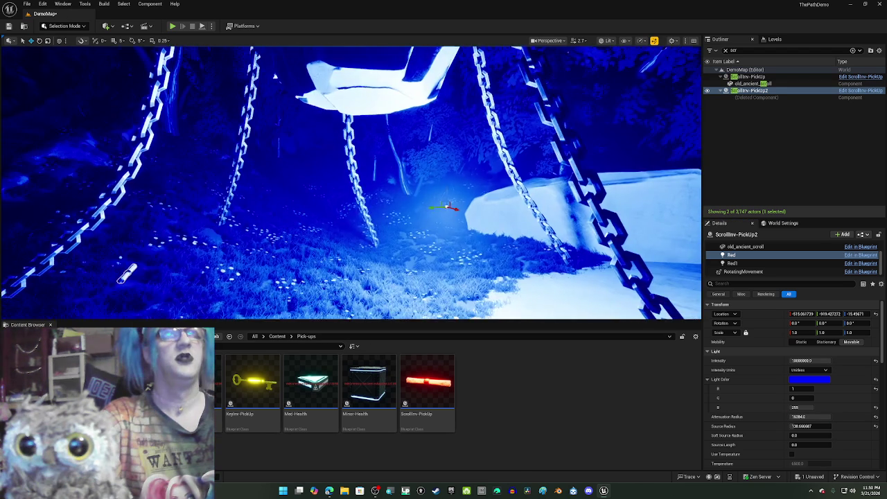
Move the Red light to about -11.2, -446.1, -15.5 and set its Light Intensity to 1000000.
{"action": "scroll", "coordinate": [351, 183], "scroll_direction": "up", "scroll_amount": 5}
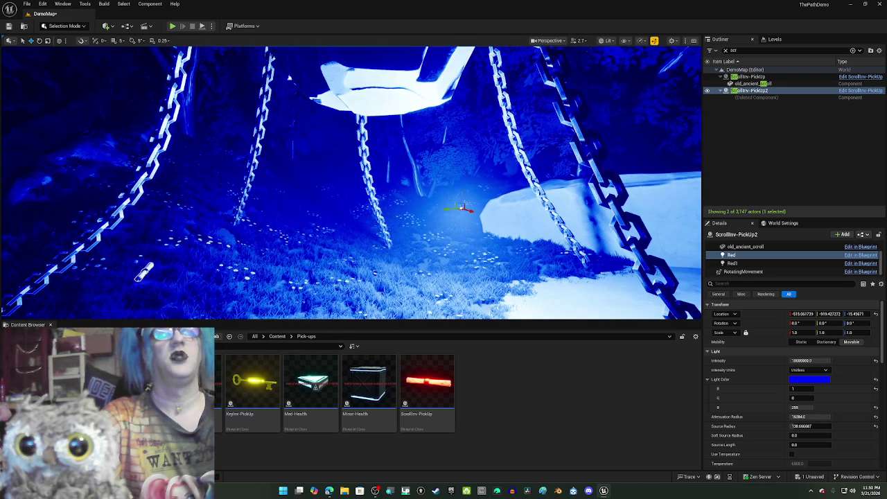
{"action": "scroll", "coordinate": [477, 173], "scroll_direction": "up", "scroll_amount": 2}
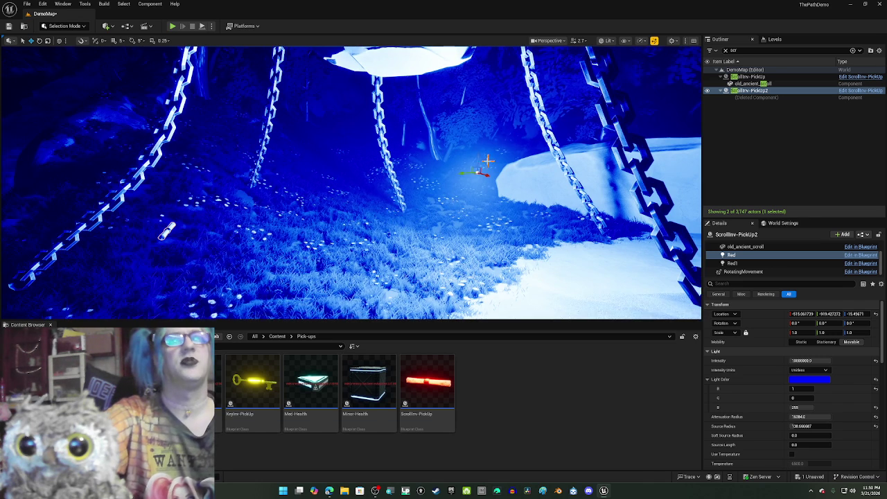
{"action": "left_click_drag", "start_coordinate": [477, 173], "coordinate": [411, 222]}
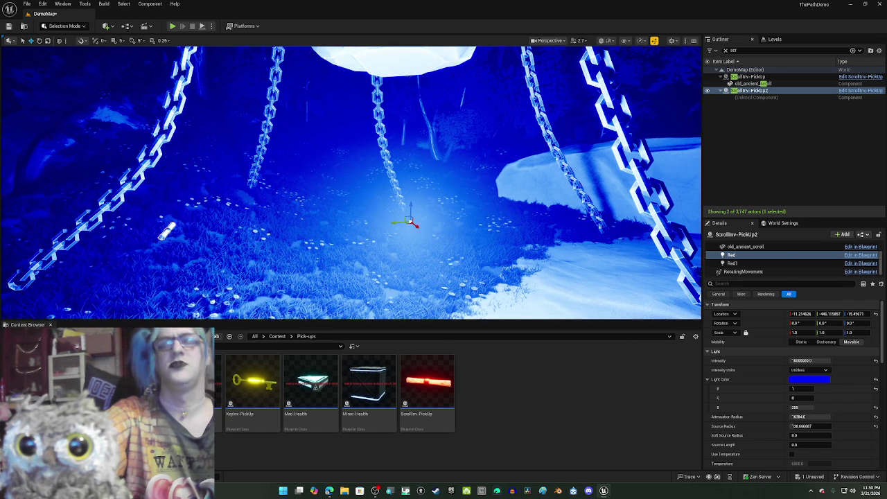
{"action": "left_click_drag", "start_coordinate": [819, 362], "coordinate": [797, 361]}
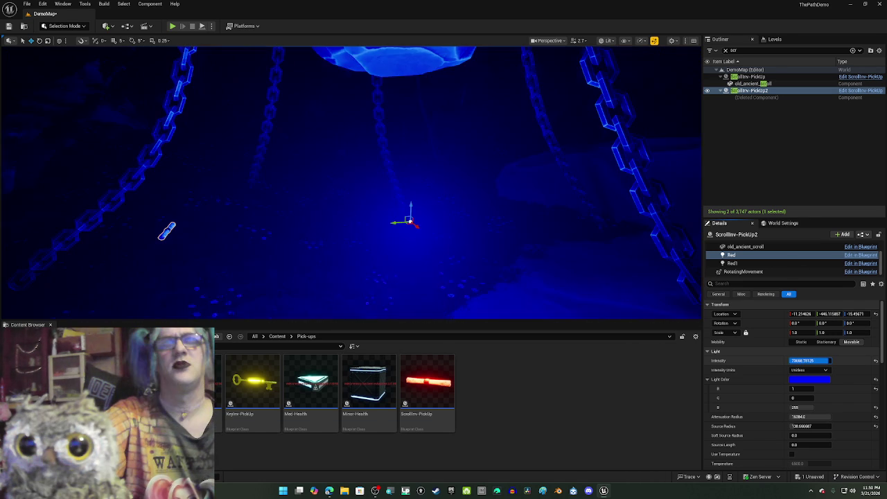
{"action": "type", "text": "100000"}
{"action": "left_click", "coordinate": [810, 360]}
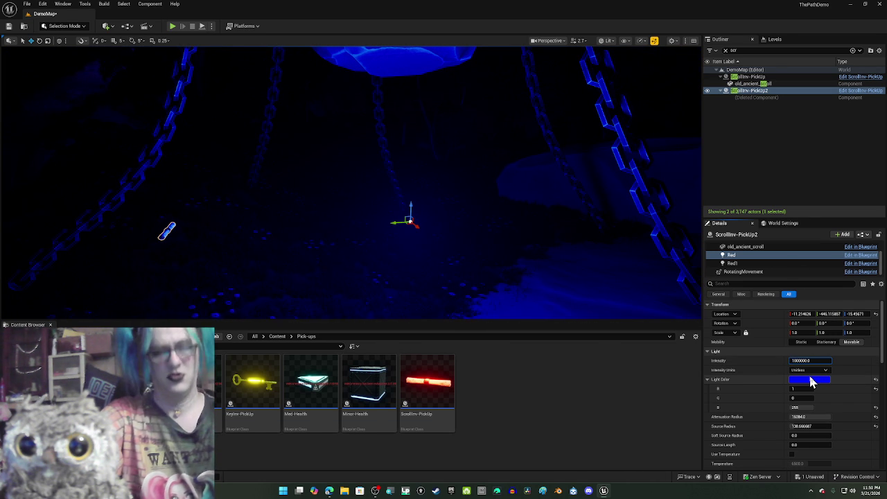
{"action": "key", "text": "Return"}
{"action": "left_click_drag", "start_coordinate": [499, 173], "coordinate": [499, 173]}
Lift the Red light slightly on Z, back onto the scroll at about -35.1, -15.5, -12.9.
{"action": "key", "text": "f"}
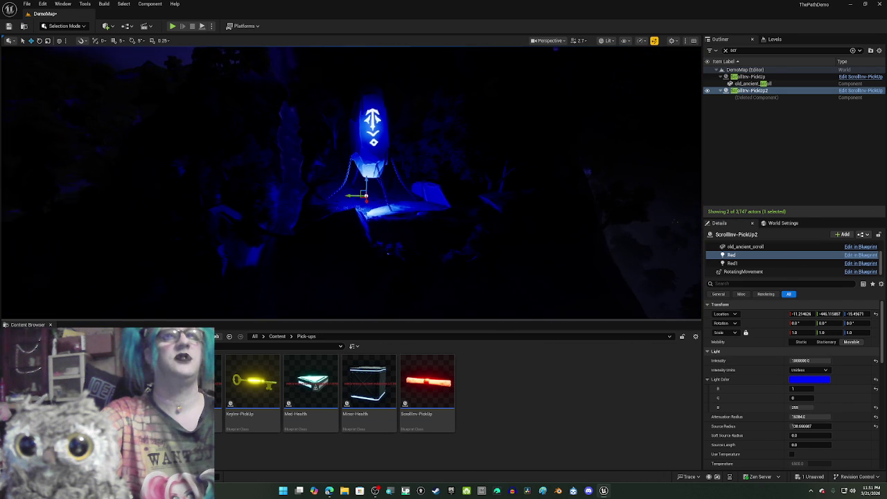
{"action": "scroll", "coordinate": [350, 182], "scroll_direction": "up", "scroll_amount": 10}
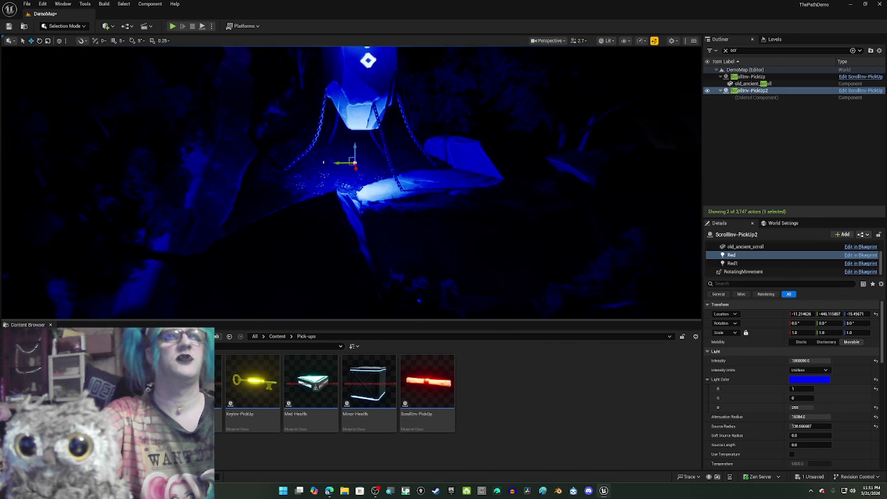
{"action": "left_click_drag", "start_coordinate": [499, 172], "coordinate": [499, 171]}
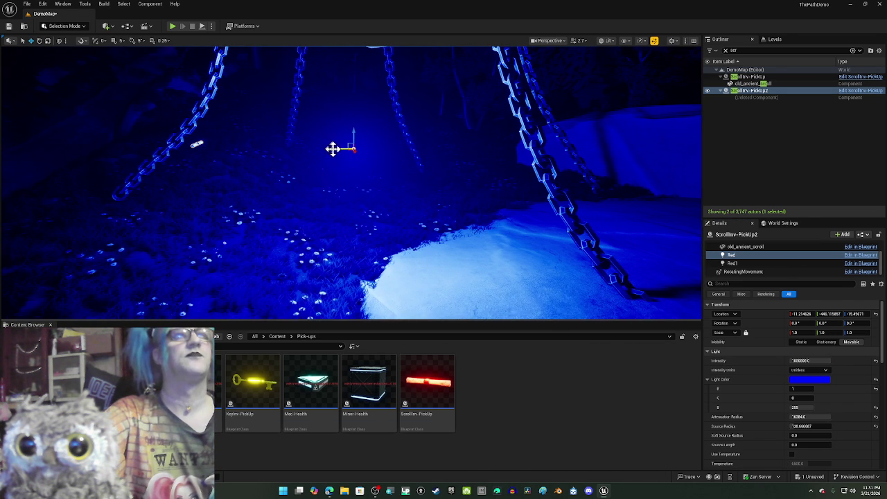
{"action": "left_click_drag", "start_coordinate": [498, 171], "coordinate": [499, 172]}
{"action": "left_click_drag", "start_coordinate": [330, 148], "coordinate": [330, 149]}
{"action": "left_click_drag", "start_coordinate": [388, 165], "coordinate": [390, 136]}
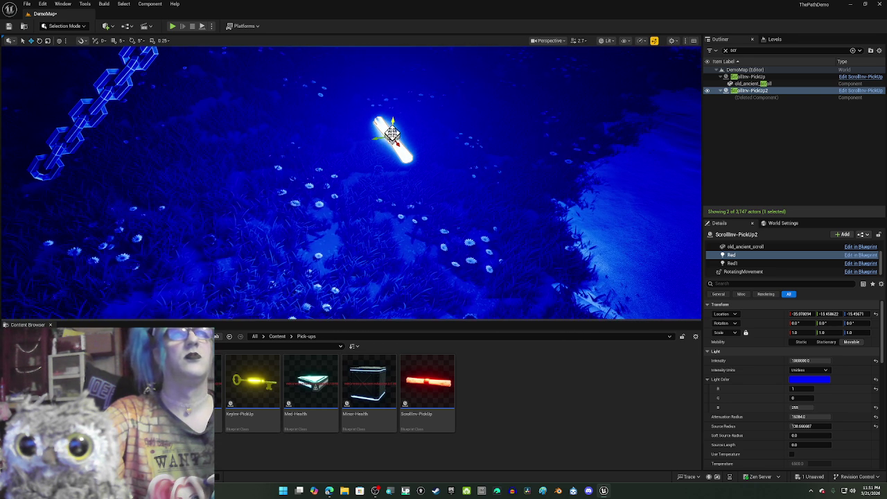
{"action": "left_click", "coordinate": [755, 90]}
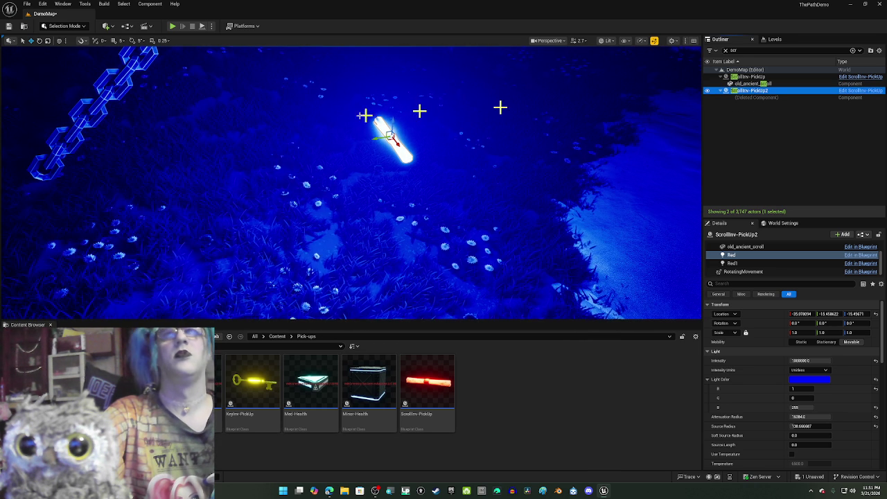
{"action": "mouse_move", "coordinate": [393, 121]}
{"action": "left_mouse_down"}
{"action": "mouse_move", "coordinate": [392, 69]}
{"action": "mouse_move", "coordinate": [392, 129]}
{"action": "left_mouse_up"}
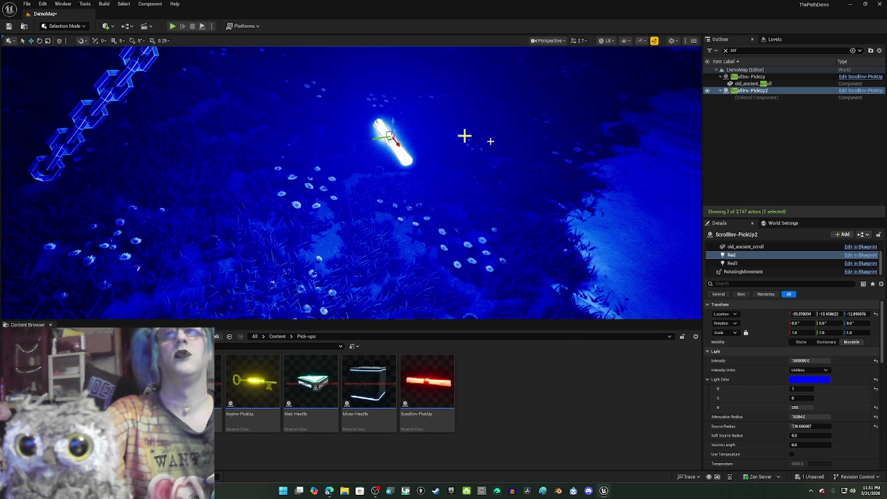
{"action": "left_click", "coordinate": [792, 140]}
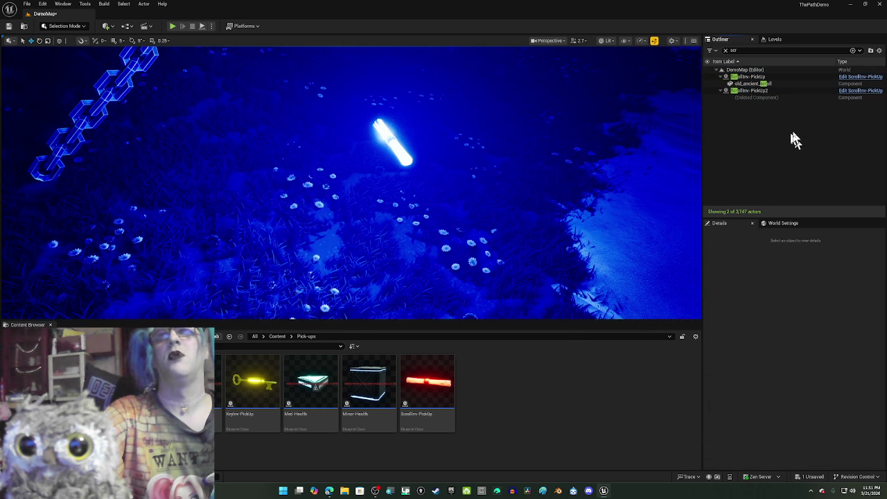
Select the ScrollInv-PickUp2 scroll in the scene and lower it down into the grass.
{"action": "left_click", "coordinate": [725, 51]}
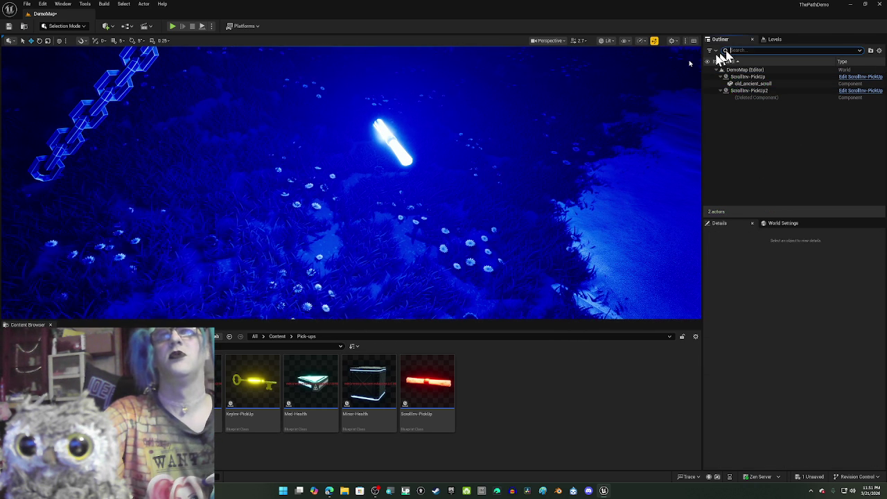
{"action": "left_click", "coordinate": [388, 138]}
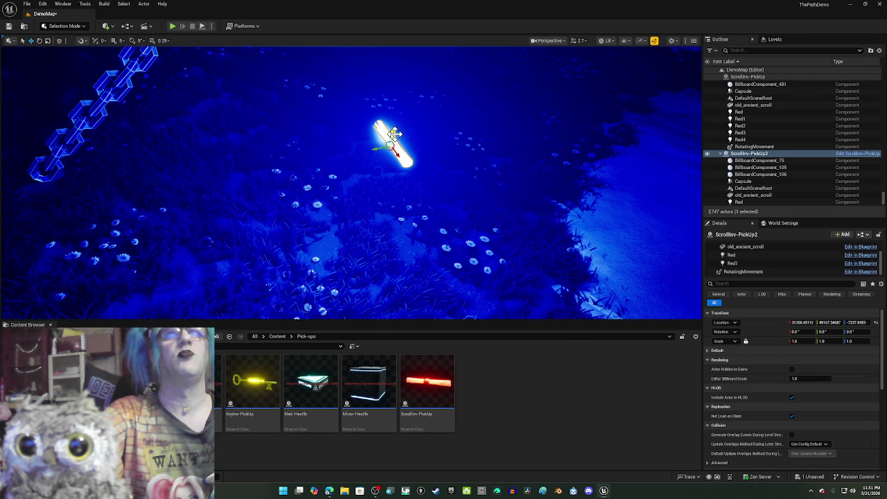
{"action": "left_click_drag", "start_coordinate": [393, 133], "coordinate": [388, 146]}
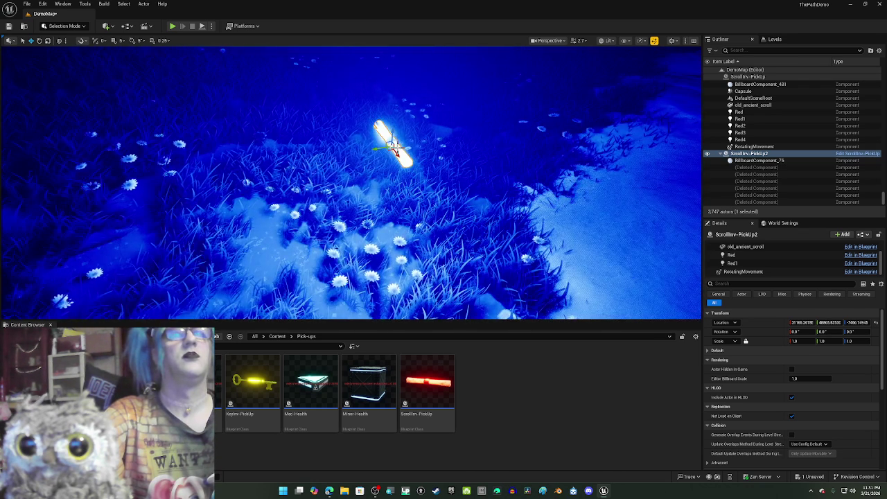
{"action": "scroll", "coordinate": [436, 118], "scroll_direction": "up", "scroll_amount": 10}
{"action": "scroll", "coordinate": [437, 118], "scroll_direction": "down", "scroll_amount": 10}
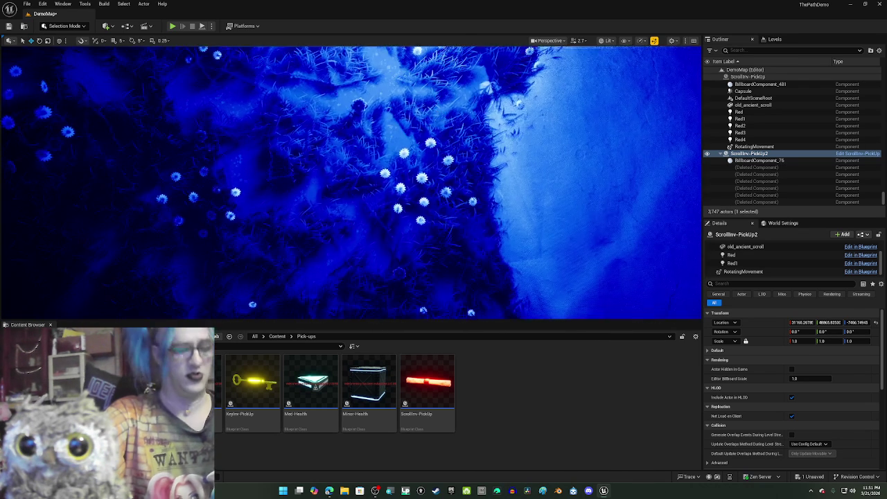
{"action": "scroll", "coordinate": [436, 123], "scroll_direction": "down", "scroll_amount": 2}
{"action": "scroll", "coordinate": [436, 123], "scroll_direction": "up", "scroll_amount": 5}
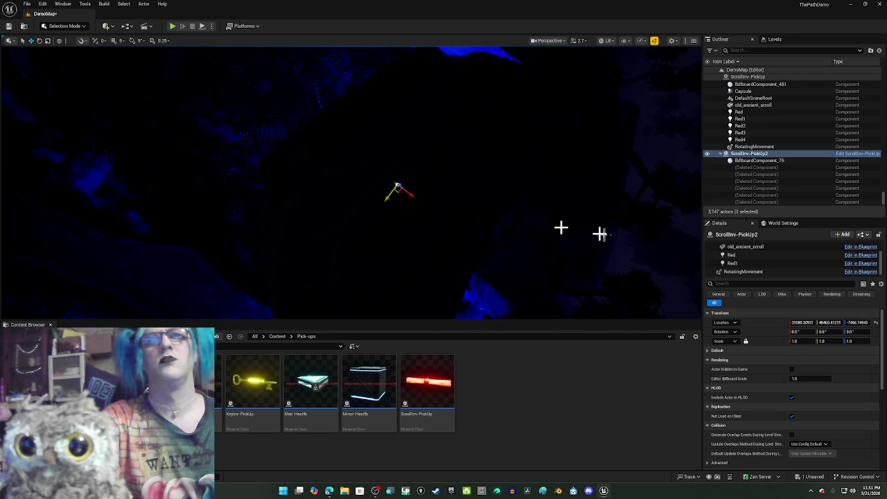
{"action": "scroll", "coordinate": [601, 234], "scroll_direction": "up", "scroll_amount": 3}
{"action": "scroll", "coordinate": [603, 235], "scroll_direction": "down", "scroll_amount": 3}
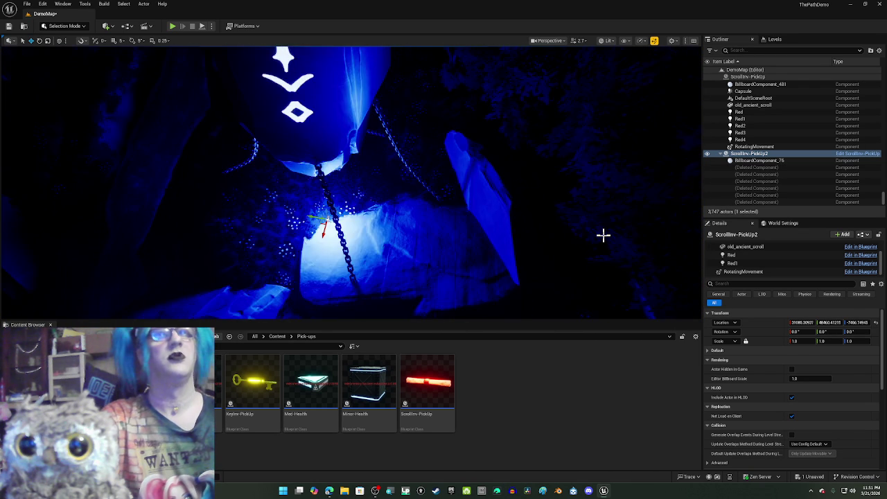
Move the pickup deeper into the dark forest, nudging it up and to the right.
{"action": "mouse_move", "coordinate": [599, 235]}
{"action": "left_mouse_down"}
{"action": "mouse_move", "coordinate": [554, 234]}
{"action": "mouse_move", "coordinate": [581, 215]}
{"action": "mouse_move", "coordinate": [580, 228]}
{"action": "left_mouse_up"}
{"action": "key", "text": "f"}
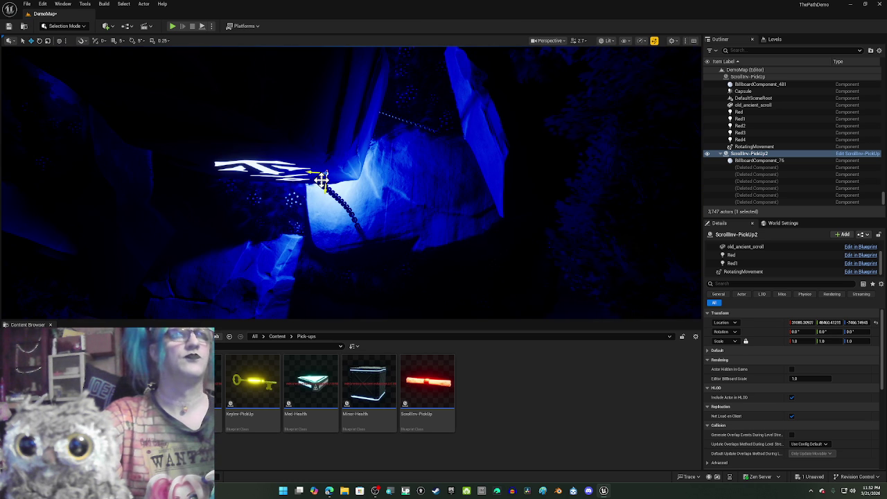
{"action": "mouse_move", "coordinate": [321, 179]}
{"action": "left_mouse_down"}
{"action": "mouse_move", "coordinate": [406, 183]}
{"action": "mouse_move", "coordinate": [384, 176]}
{"action": "mouse_move", "coordinate": [416, 198]}
{"action": "left_mouse_up"}
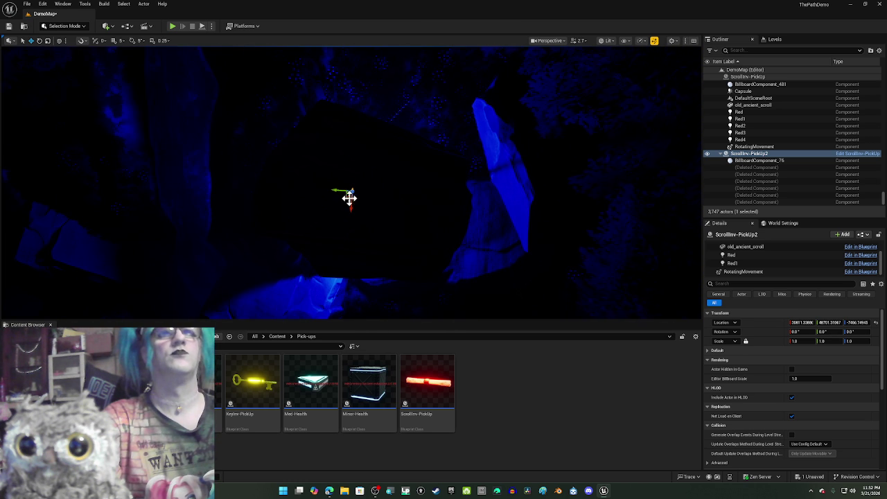
{"action": "left_click_drag", "start_coordinate": [347, 196], "coordinate": [361, 185]}
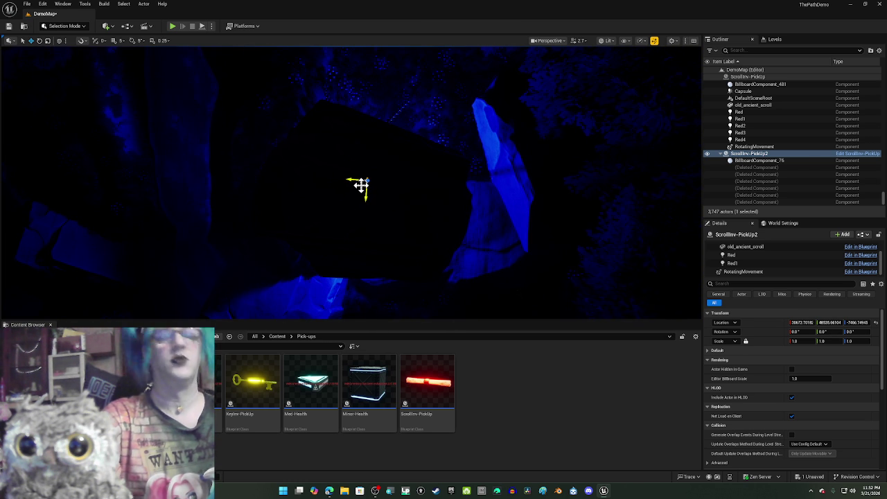
{"action": "key", "text": "alt+Tab"}
{"action": "key", "text": "alt+Tab"}
{"action": "key", "text": "alt+Tab"}
{"action": "key", "text": "alt+Tab"}
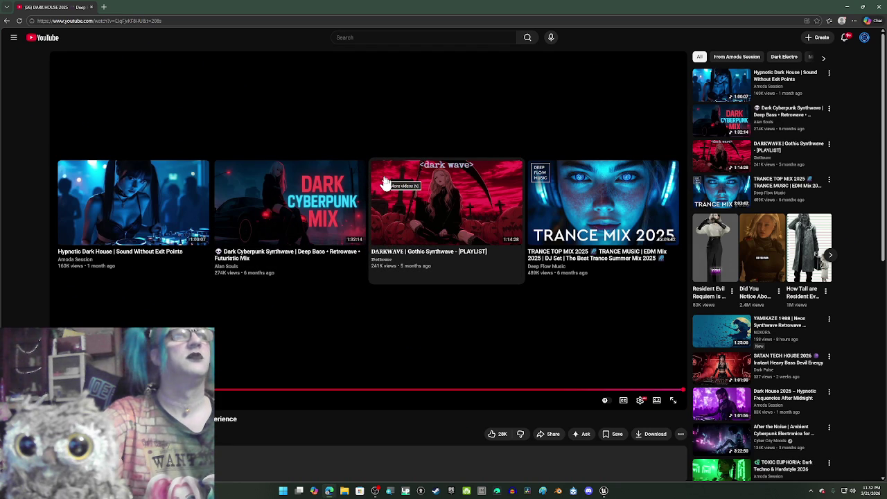
Start the Hypnotic Dark House video, check OBS, then minimize both windows back to Unreal.
{"action": "left_click", "coordinate": [170, 189]}
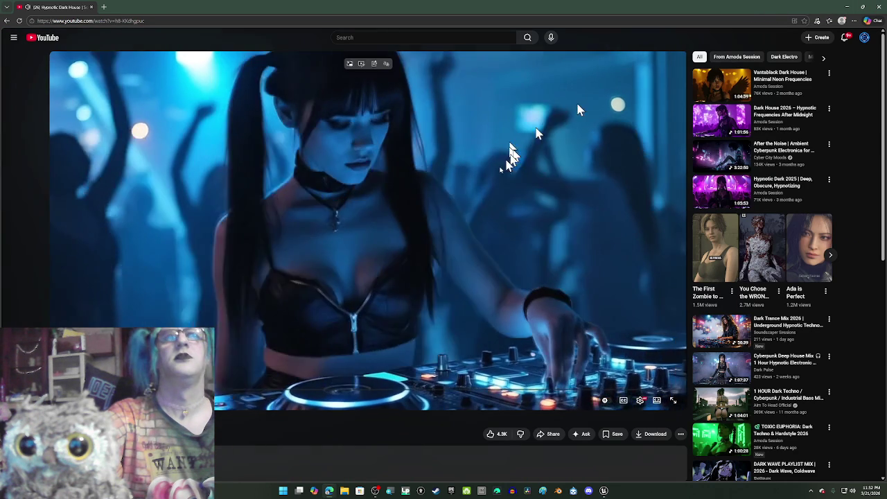
{"action": "left_click", "coordinate": [847, 6]}
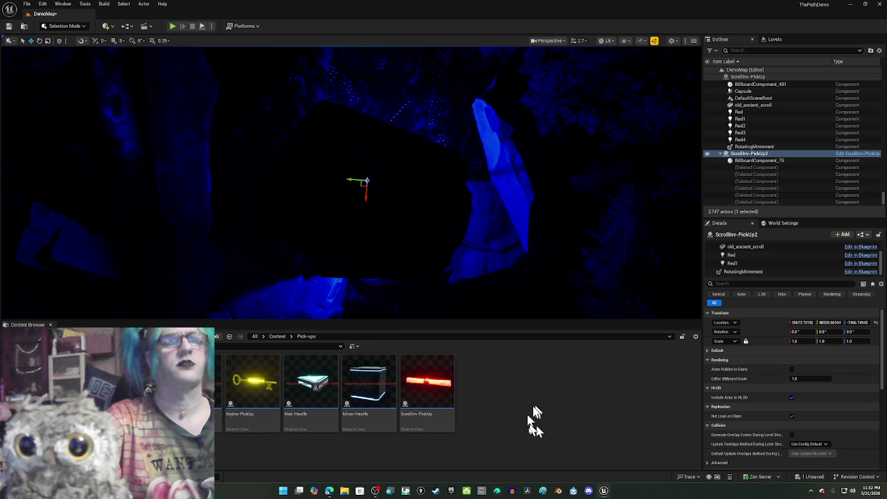
{"action": "left_click", "coordinate": [377, 492]}
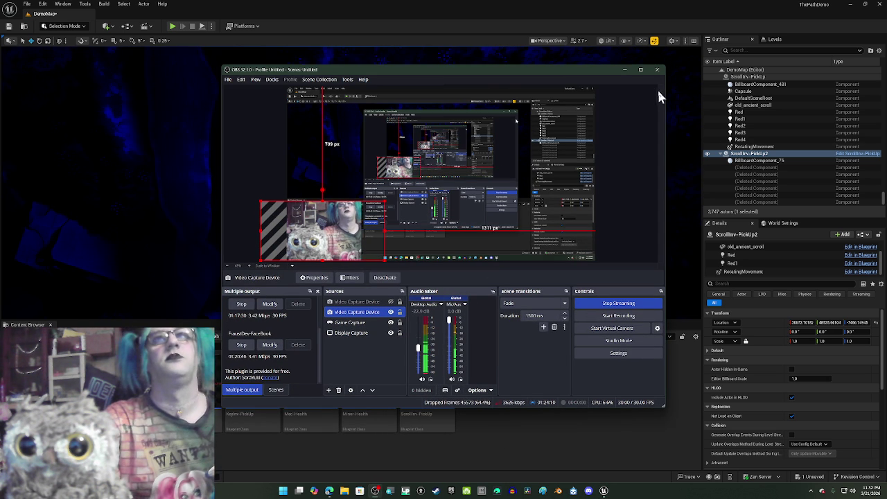
{"action": "left_click", "coordinate": [624, 70]}
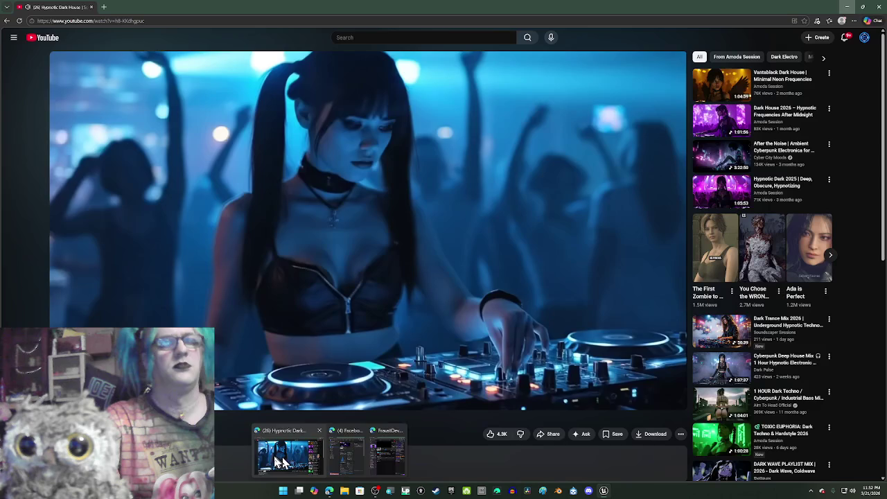
{"action": "left_click", "coordinate": [284, 461]}
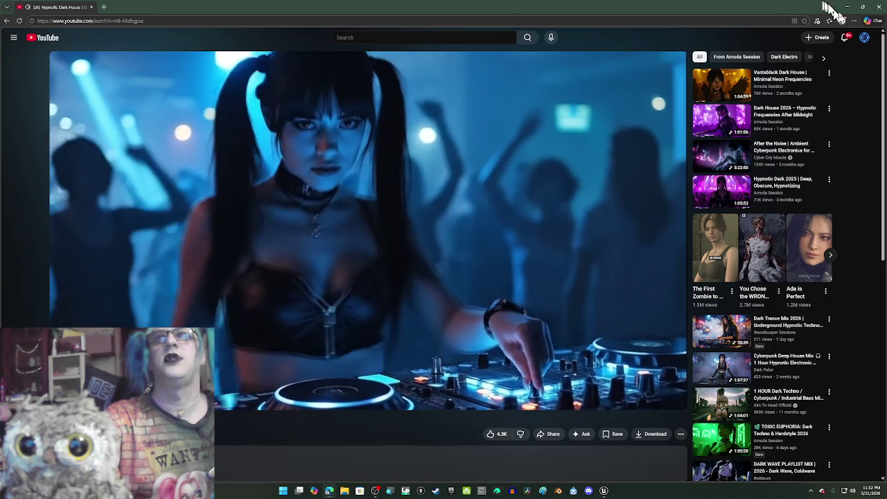
{"action": "left_click", "coordinate": [846, 7]}
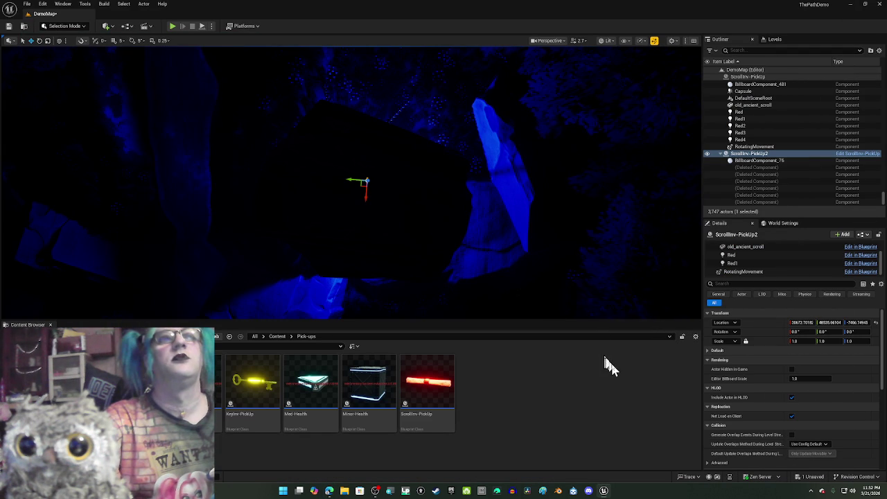
Find BP_MagicCircleCreatorADV by searching 'magic' in the Outliner and focus the view on it.
{"action": "left_click_drag", "start_coordinate": [505, 268], "coordinate": [388, 272]}
{"action": "mouse_move", "coordinate": [529, 187]}
{"action": "left_mouse_down"}
{"action": "mouse_move", "coordinate": [580, 245]}
{"action": "mouse_move", "coordinate": [567, 149]}
{"action": "mouse_move", "coordinate": [564, 168]}
{"action": "mouse_move", "coordinate": [553, 163]}
{"action": "mouse_move", "coordinate": [578, 164]}
{"action": "left_mouse_up"}
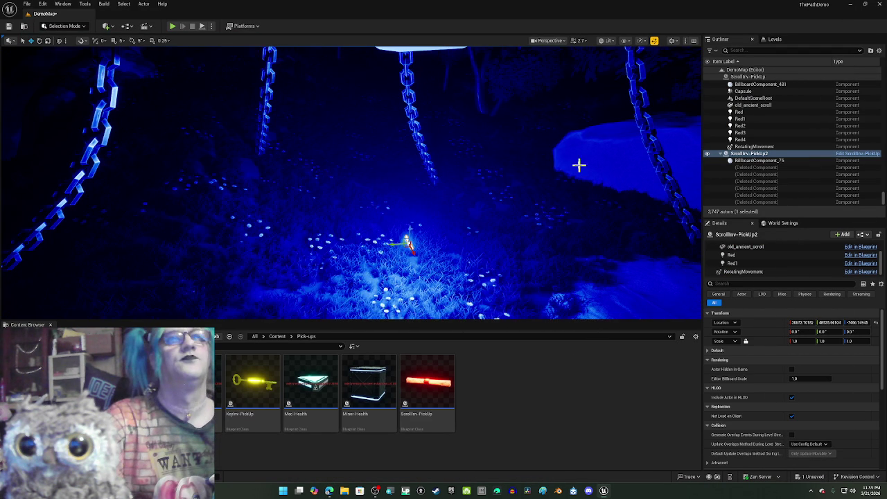
{"action": "mouse_move", "coordinate": [443, 217]}
{"action": "left_mouse_down"}
{"action": "mouse_move", "coordinate": [429, 229]}
{"action": "mouse_move", "coordinate": [465, 224]}
{"action": "mouse_move", "coordinate": [474, 255]}
{"action": "left_mouse_up"}
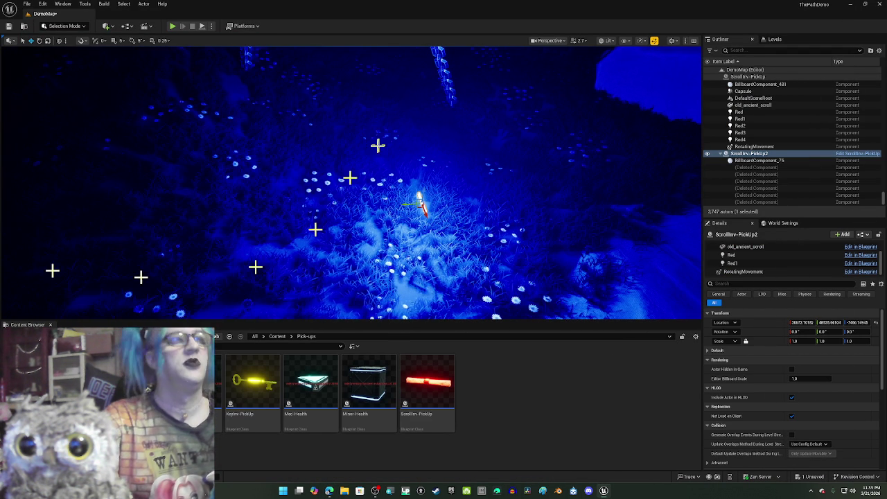
{"action": "left_click", "coordinate": [773, 51]}
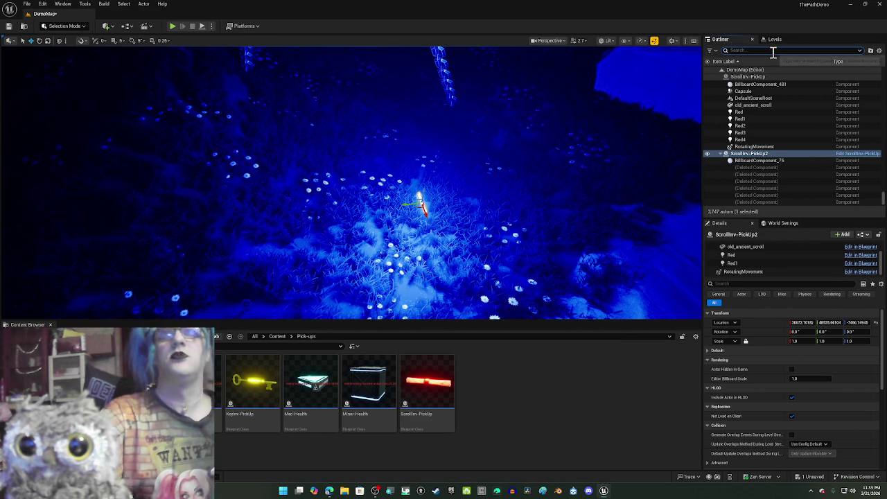
{"action": "type", "text": "magic"}
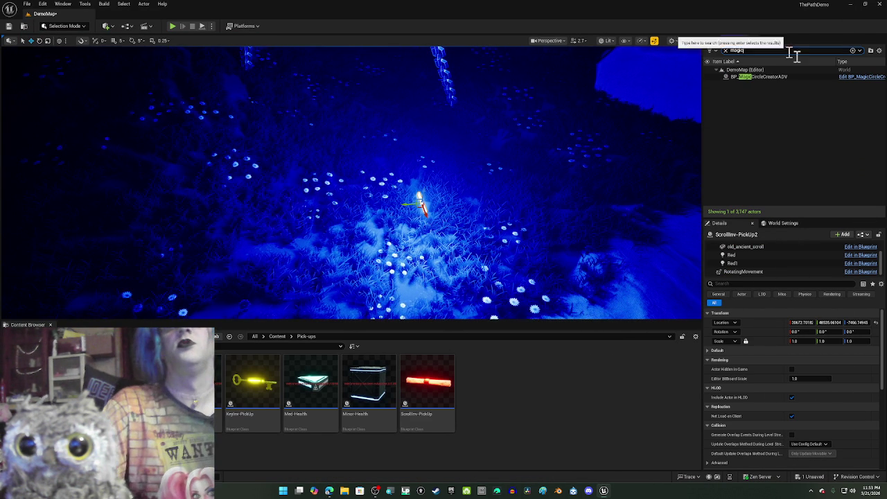
{"action": "double_click", "coordinate": [787, 78]}
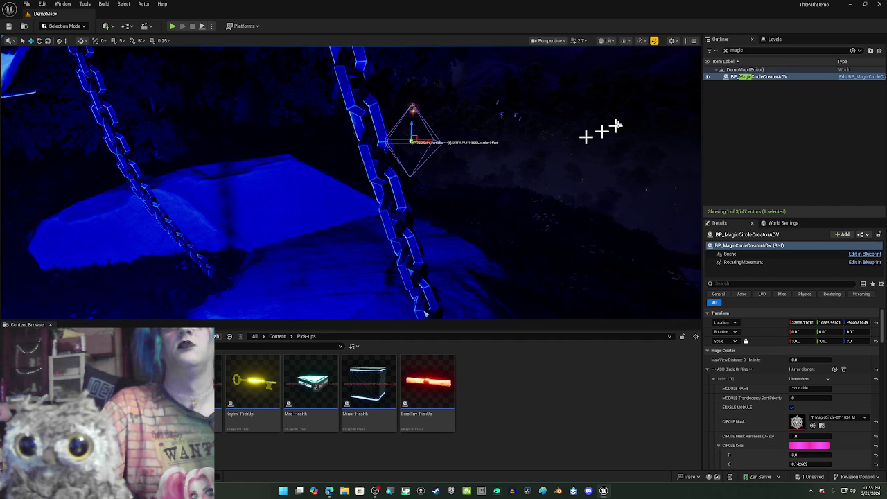
Duplicate the magic circle actor, then select the scroll pickup among the flowers.
{"action": "right_click", "coordinate": [760, 81]}
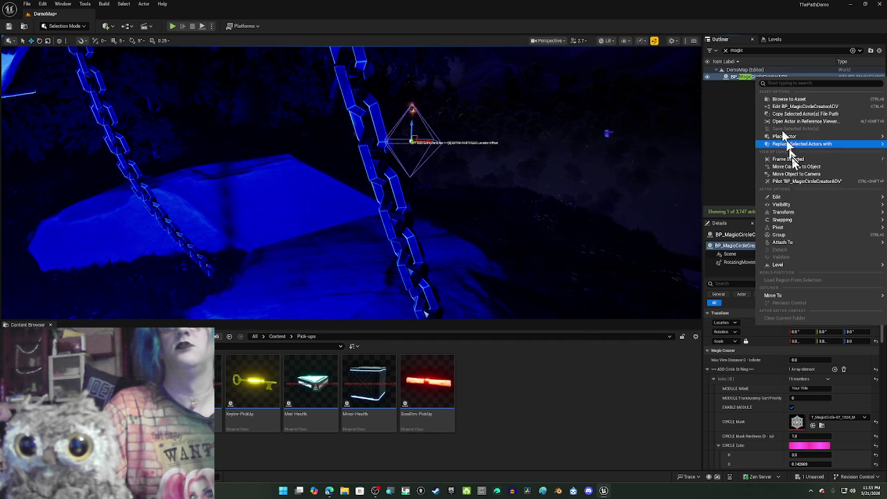
{"action": "mouse_move", "coordinate": [800, 222]}
{"action": "mouse_move", "coordinate": [795, 201]}
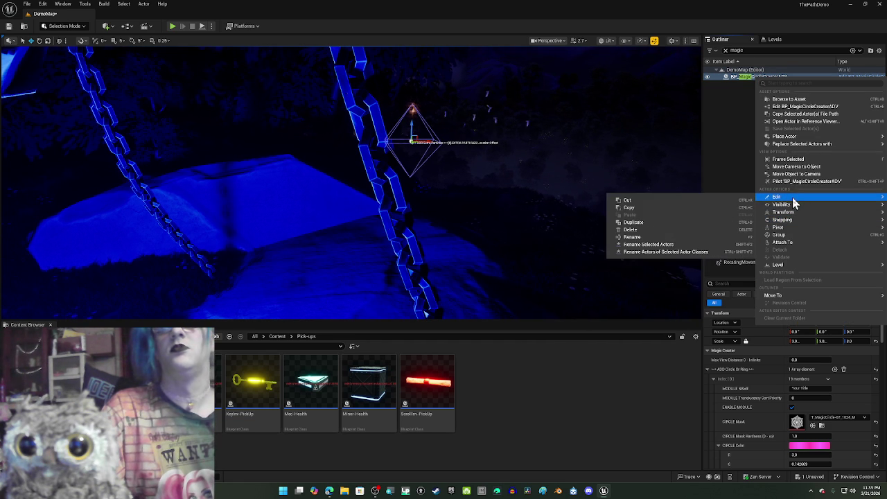
{"action": "left_click", "coordinate": [659, 222]}
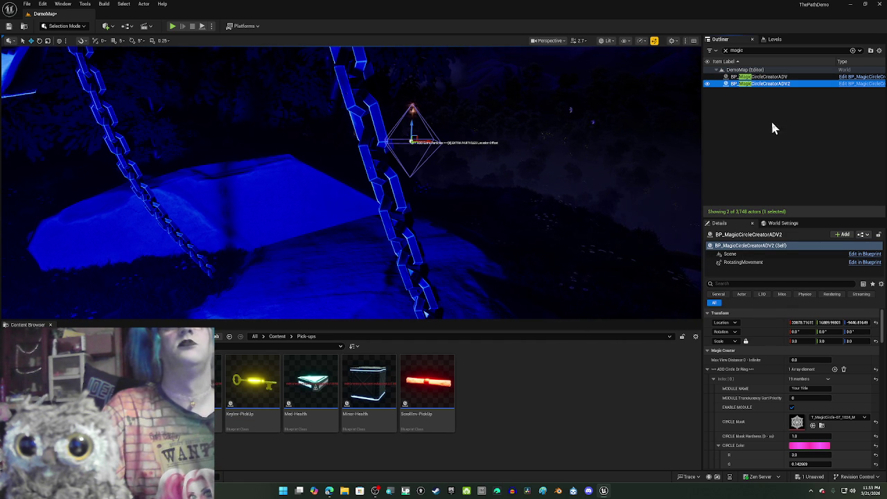
{"action": "mouse_move", "coordinate": [430, 132]}
{"action": "left_mouse_down"}
{"action": "mouse_move", "coordinate": [346, 139]}
{"action": "mouse_move", "coordinate": [481, 134]}
{"action": "left_mouse_up"}
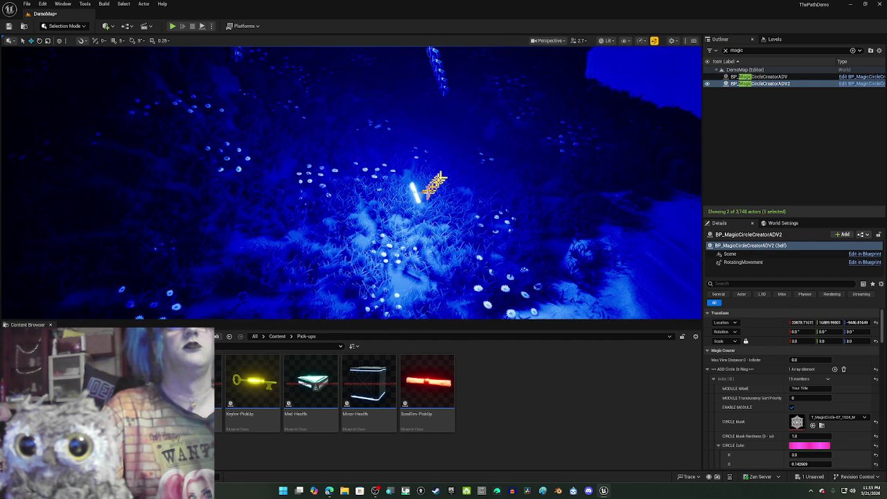
{"action": "left_click", "coordinate": [414, 193]}
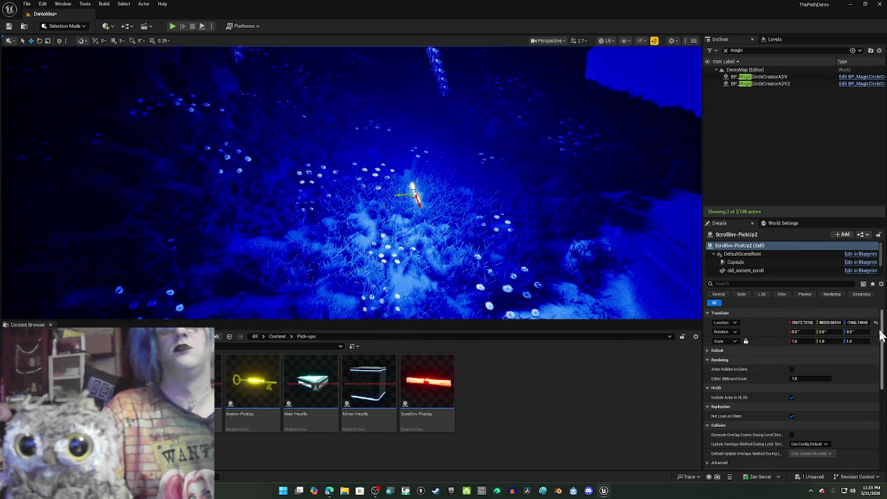
Move the duplicate magic circle to the scroll pickup's copied location, lowered slightly.
{"action": "right_click", "coordinate": [751, 320]}
{"action": "left_click", "coordinate": [774, 338]}
{"action": "left_click", "coordinate": [431, 177]}
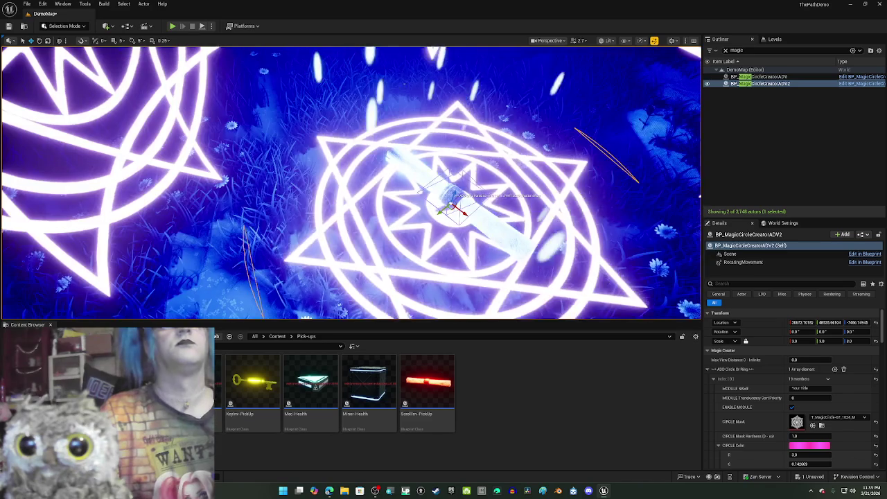
{"action": "mouse_move", "coordinate": [431, 176]}
{"action": "left_mouse_down"}
{"action": "mouse_move", "coordinate": [431, 224]}
{"action": "mouse_move", "coordinate": [451, 226]}
{"action": "left_mouse_up"}
{"action": "left_click", "coordinate": [454, 202], "text": "ctrl"}
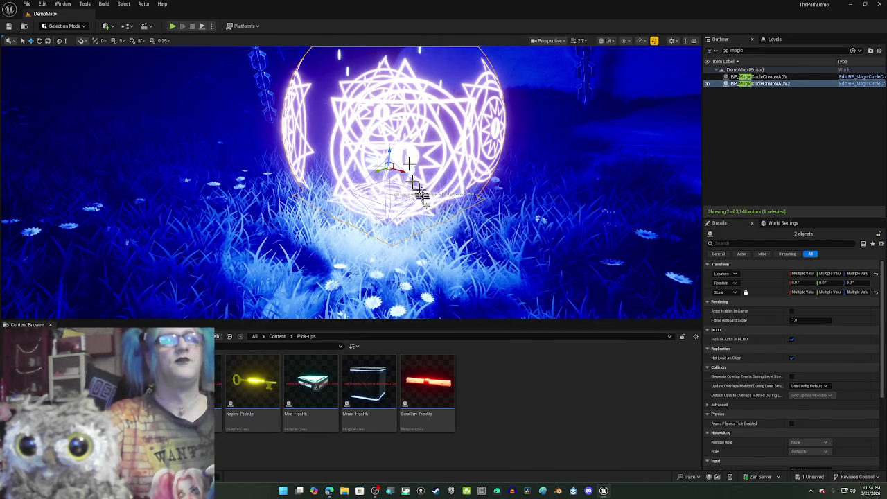
{"action": "left_click_drag", "start_coordinate": [409, 151], "coordinate": [451, 139]}
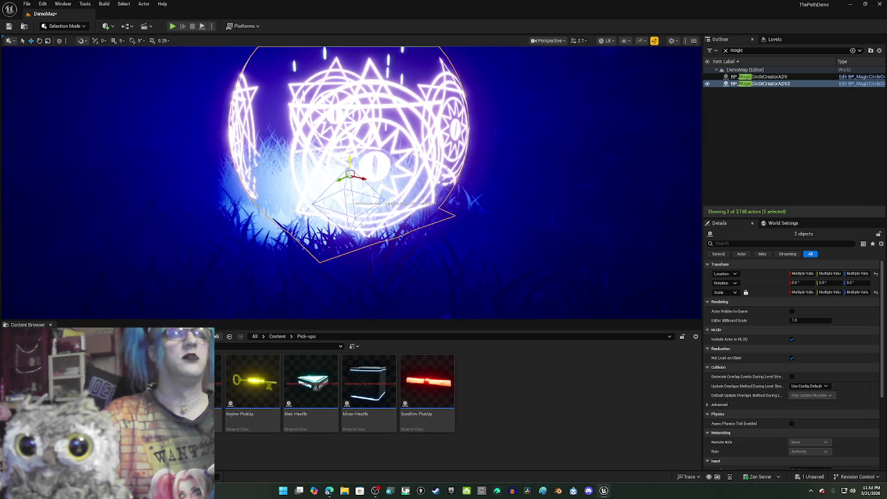
{"action": "scroll", "coordinate": [351, 183], "scroll_direction": "down", "scroll_amount": 5}
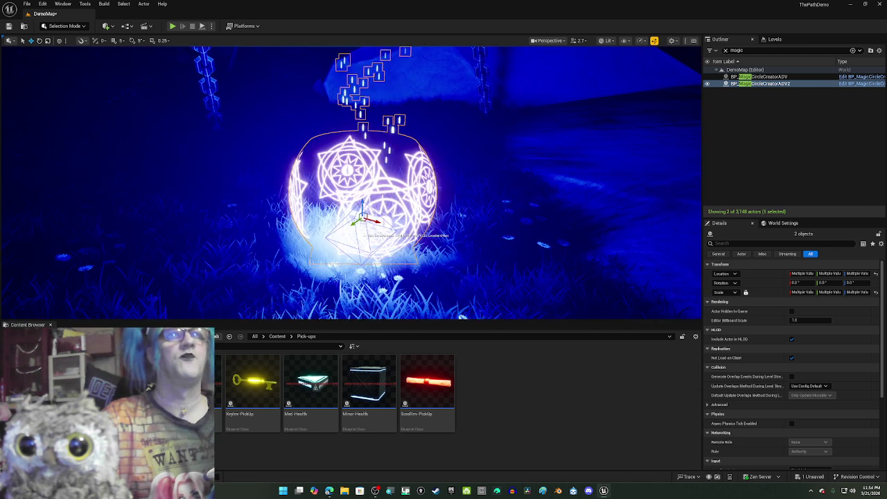
{"action": "scroll", "coordinate": [449, 187], "scroll_direction": "down", "scroll_amount": 8}
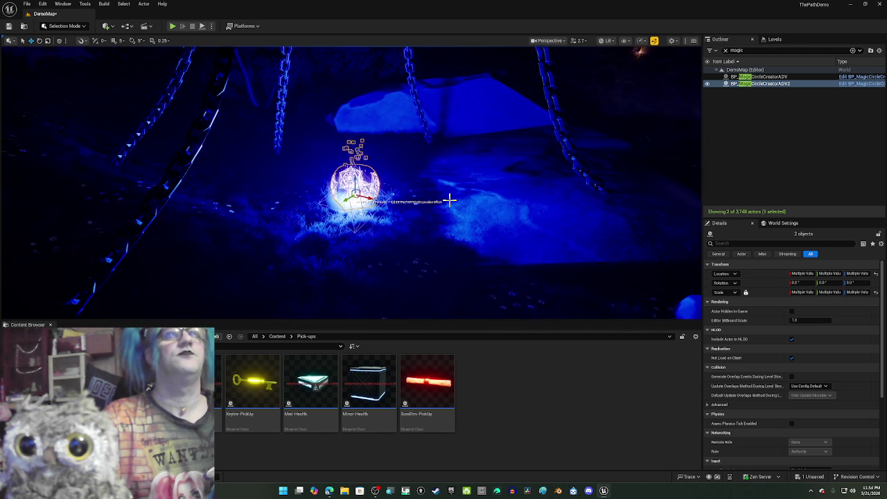
{"action": "scroll", "coordinate": [449, 200], "scroll_direction": "up", "scroll_amount": 8}
Scale BP_MagicCircleCreatorADV2 uniformly, first to 10, then down to about 6.
{"action": "left_click", "coordinate": [807, 160]}
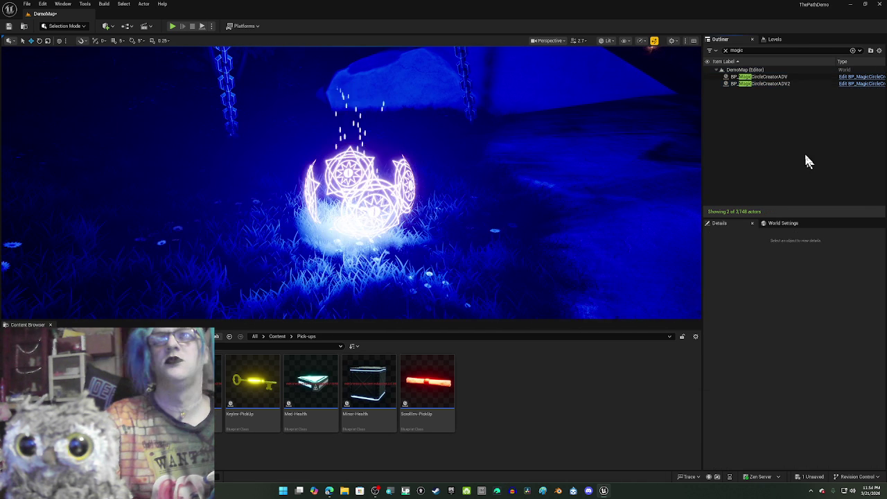
{"action": "left_click", "coordinate": [761, 83]}
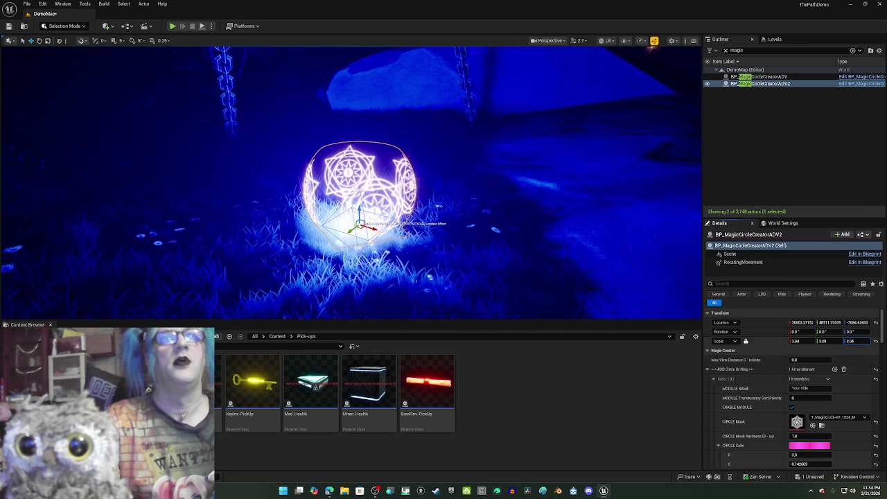
{"action": "left_click_drag", "start_coordinate": [857, 341], "coordinate": [875, 341]}
{"action": "type", "text": "10"}
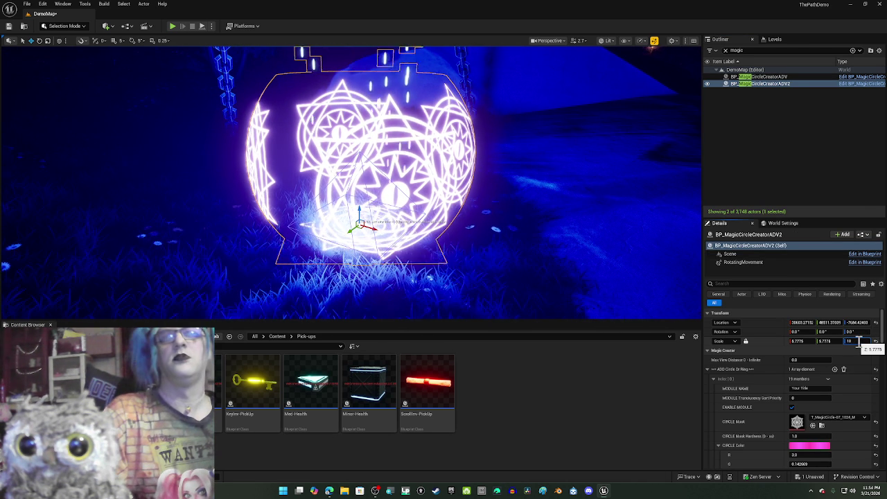
{"action": "key", "text": "Return"}
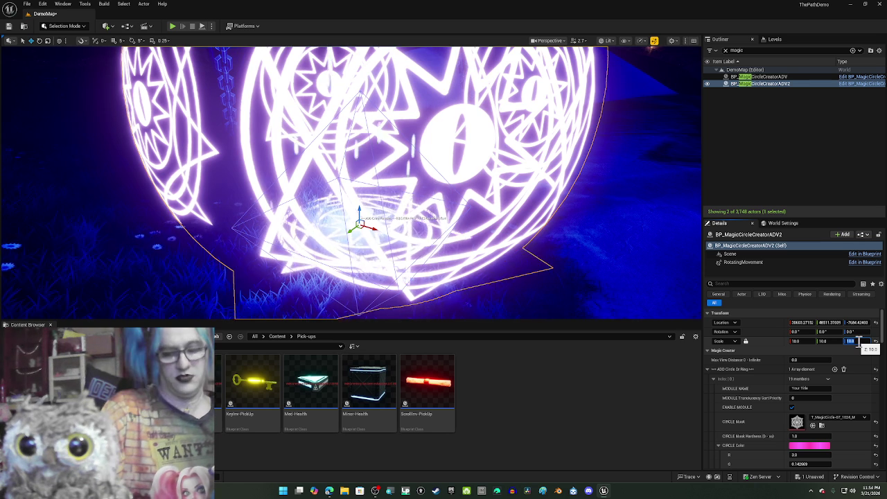
{"action": "type", "text": "5"}
{"action": "key", "text": "Return"}
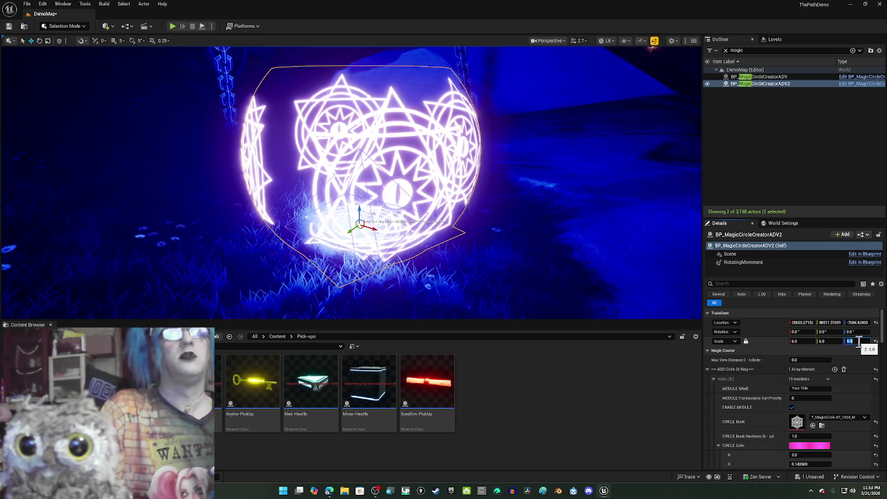
{"action": "scroll", "coordinate": [603, 284], "scroll_direction": "up", "scroll_amount": 5}
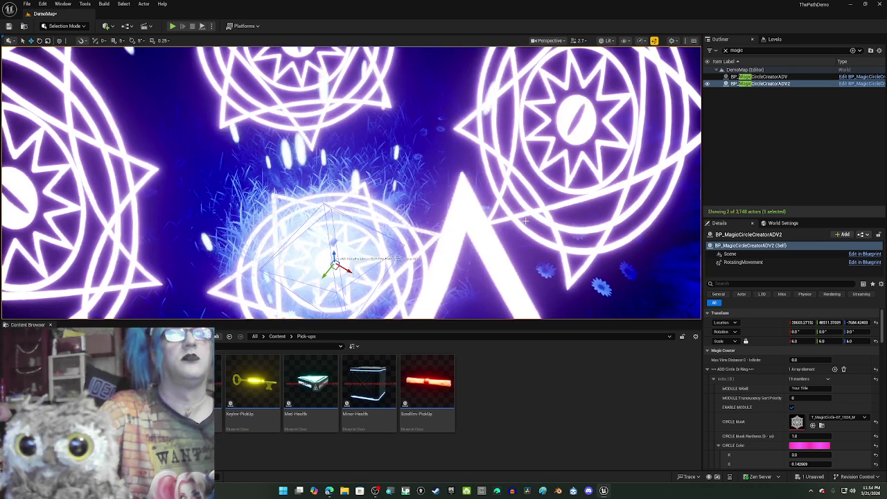
{"action": "scroll", "coordinate": [524, 218], "scroll_direction": "down", "scroll_amount": 6}
{"action": "scroll", "coordinate": [519, 250], "scroll_direction": "down", "scroll_amount": 3}
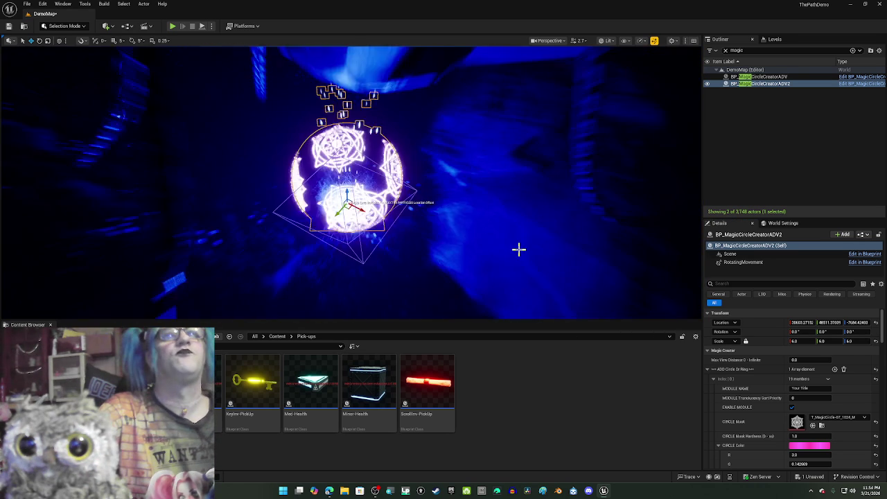
{"action": "mouse_move", "coordinate": [513, 250]}
{"action": "left_mouse_down"}
{"action": "mouse_move", "coordinate": [507, 240]}
{"action": "mouse_move", "coordinate": [601, 240]}
{"action": "left_mouse_up"}
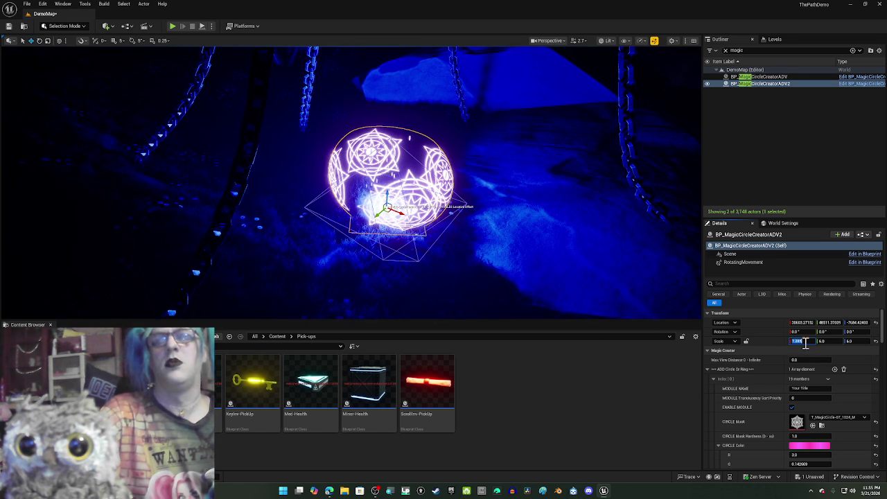
Set the magic circle's scale to 15 on X, Y and Z.
{"action": "key", "text": "Tab"}
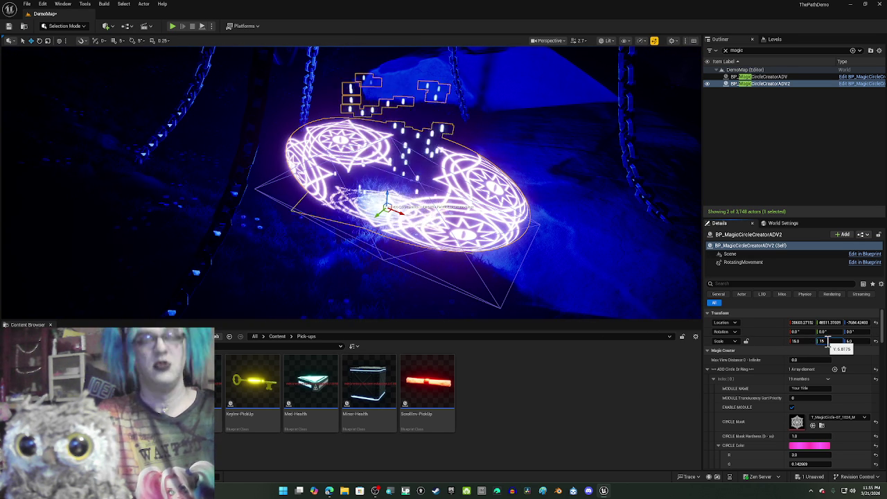
{"action": "key", "text": "Return"}
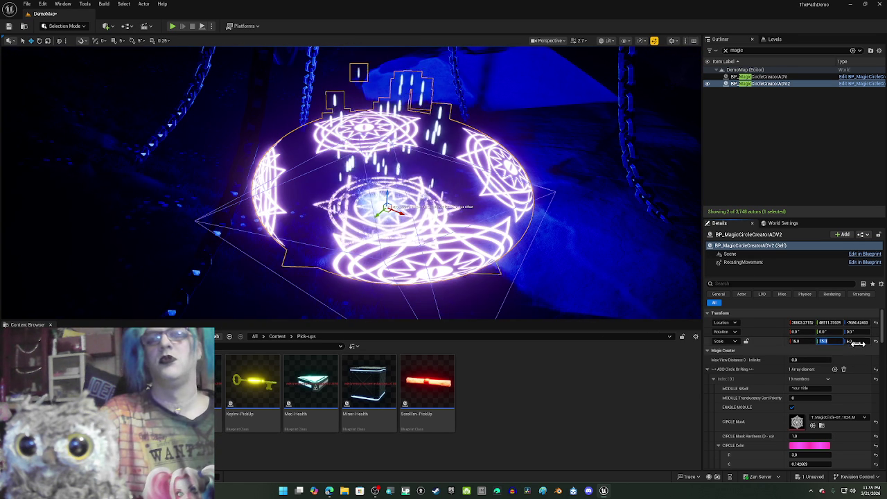
{"action": "mouse_move", "coordinate": [852, 341]}
{"action": "left_mouse_down"}
{"action": "mouse_move", "coordinate": [875, 341]}
{"action": "mouse_move", "coordinate": [856, 341]}
{"action": "left_mouse_up"}
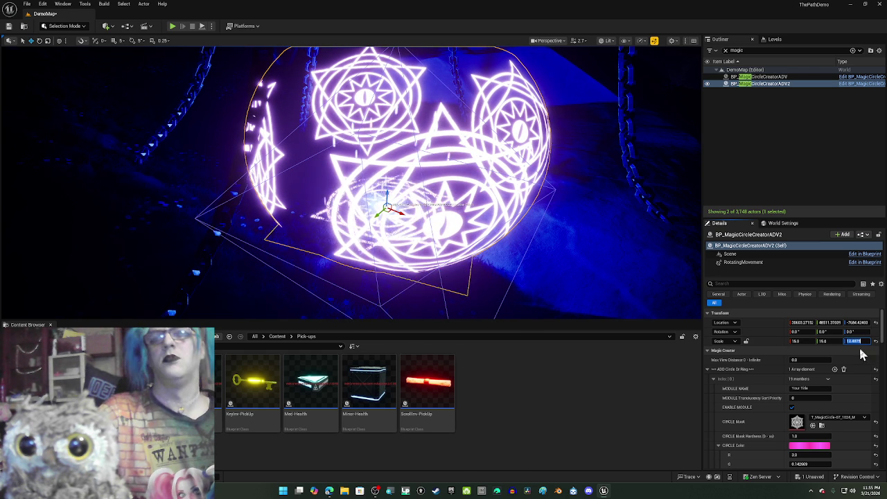
{"action": "type", "text": "15"}
{"action": "key", "text": "Return"}
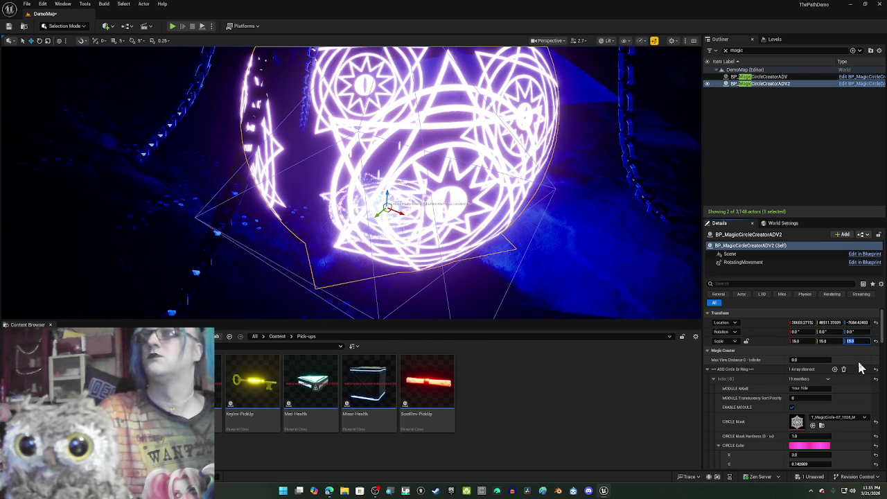
{"action": "mouse_move", "coordinate": [416, 167]}
{"action": "left_mouse_down"}
{"action": "mouse_move", "coordinate": [411, 135]}
{"action": "mouse_move", "coordinate": [423, 160]}
{"action": "mouse_move", "coordinate": [368, 242]}
{"action": "mouse_move", "coordinate": [360, 134]}
{"action": "left_mouse_up"}
{"action": "scroll", "coordinate": [360, 134], "scroll_direction": "down", "scroll_amount": 3}
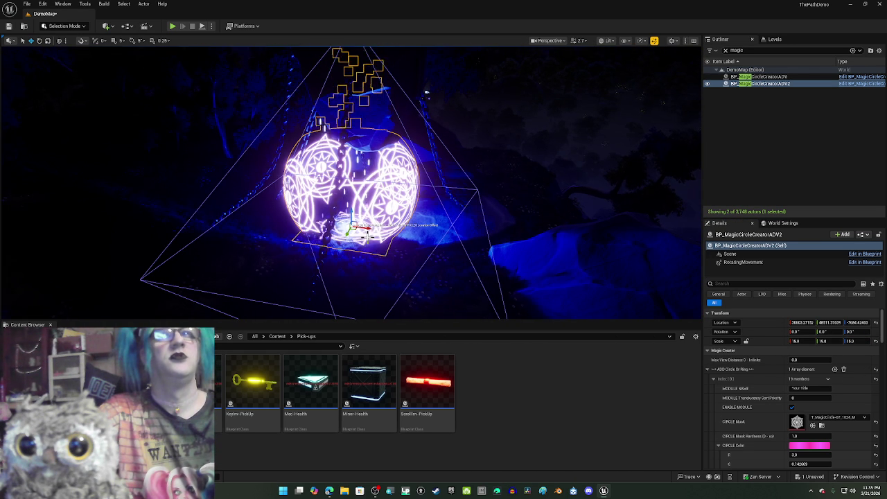
{"action": "mouse_move", "coordinate": [367, 236]}
{"action": "left_mouse_down"}
{"action": "mouse_move", "coordinate": [700, 104]}
{"action": "mouse_move", "coordinate": [224, 91]}
{"action": "mouse_move", "coordinate": [247, 88]}
{"action": "left_mouse_up"}
{"action": "scroll", "coordinate": [224, 90], "scroll_direction": "up", "scroll_amount": 5}
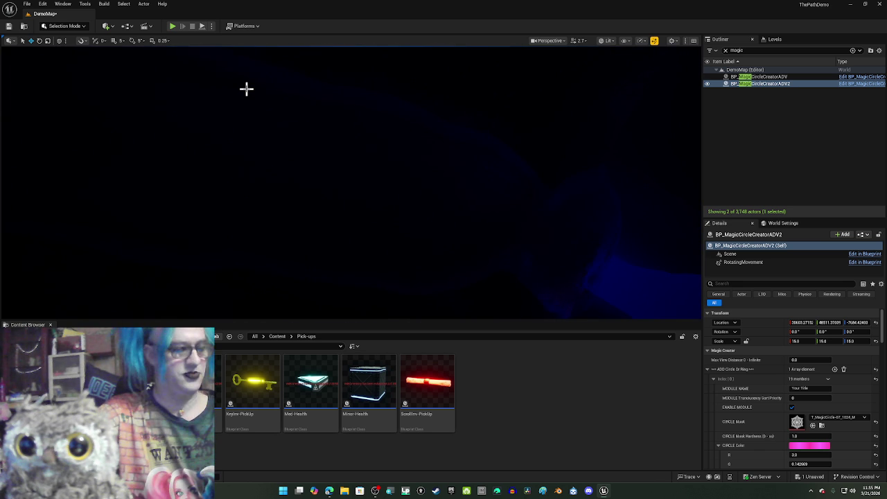
Raise the circle's X and Y scale to 25, reframe it, and select its Scene component.
{"action": "key", "text": "f"}
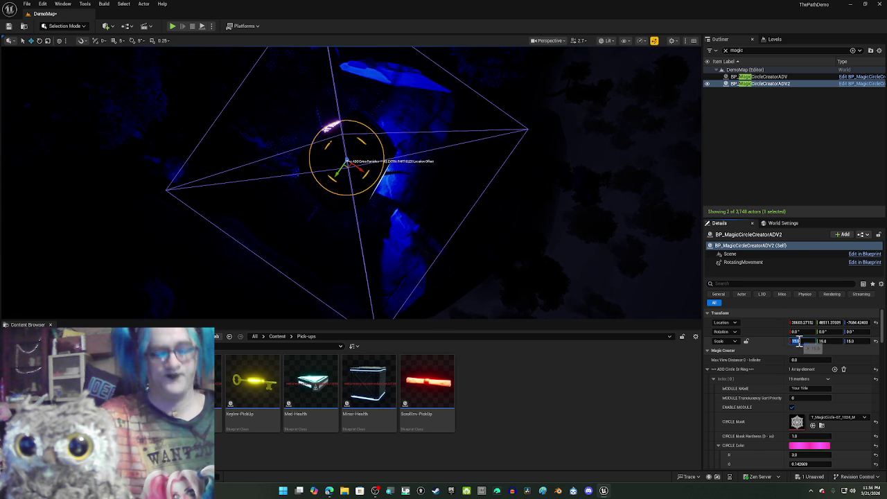
{"action": "left_click", "coordinate": [803, 341]}
{"action": "type", "text": "25"}
{"action": "left_click", "coordinate": [823, 341]}
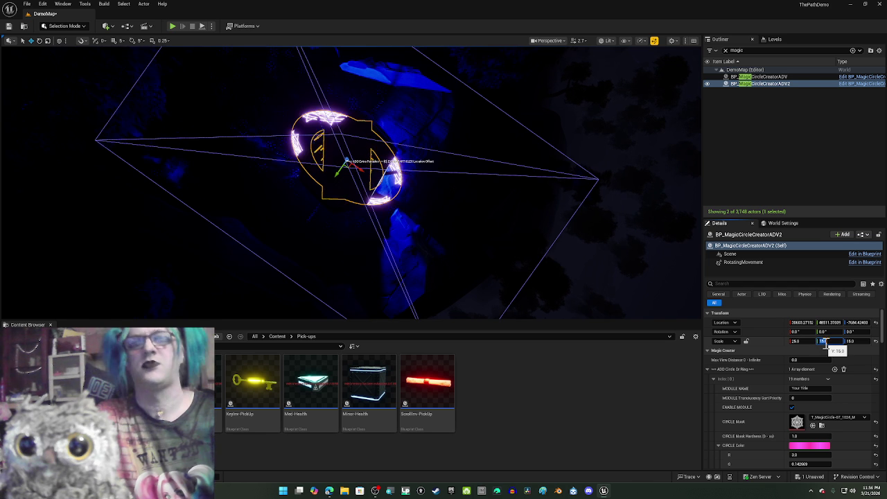
{"action": "type", "text": "25"}
{"action": "key", "text": "Return"}
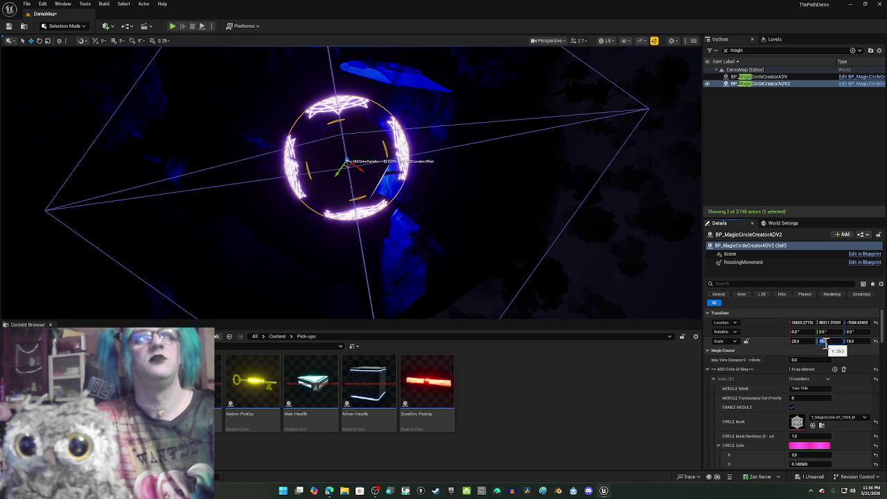
{"action": "key", "text": "f"}
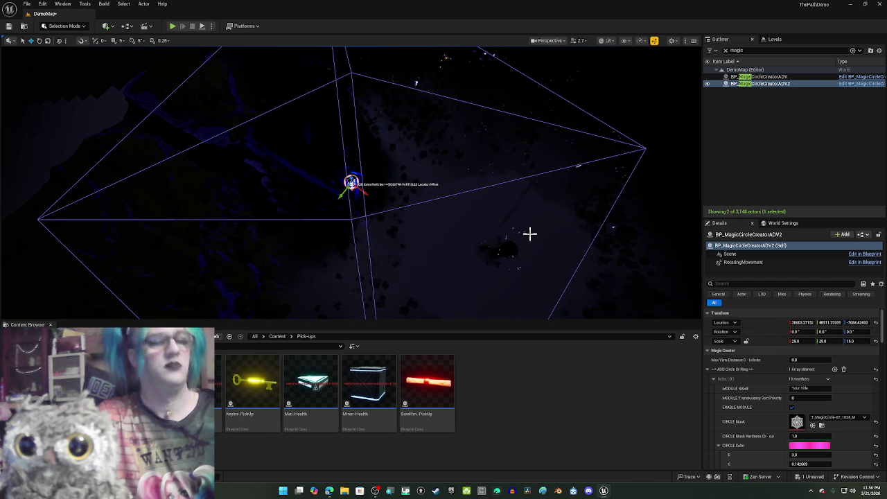
{"action": "left_click", "coordinate": [717, 255]}
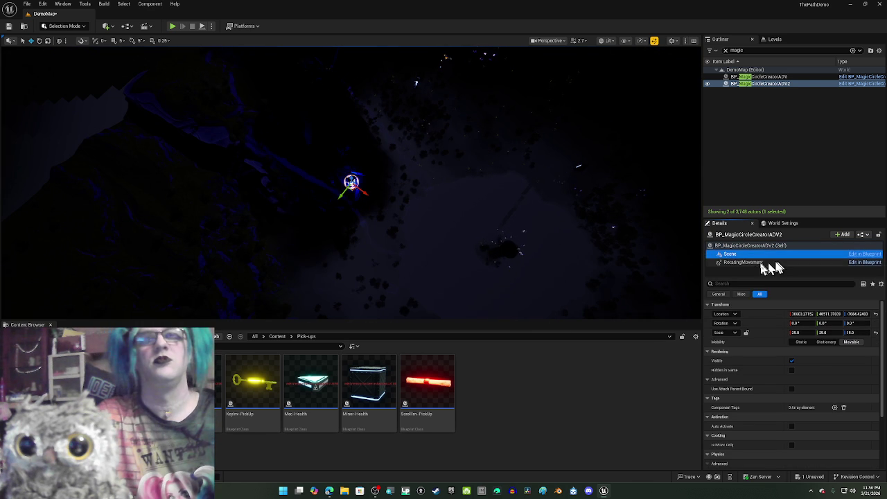
Stretch BP_MagicCircleCreatorADV2's Z scale up to 25 from the actor's own Details row.
{"action": "left_click", "coordinate": [762, 263]}
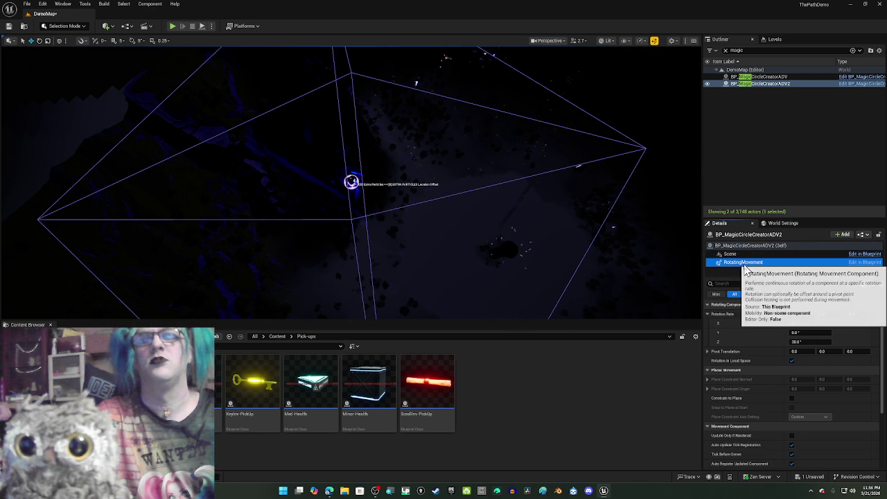
{"action": "mouse_move", "coordinate": [423, 170]}
{"action": "left_mouse_down"}
{"action": "mouse_move", "coordinate": [444, 180]}
{"action": "mouse_move", "coordinate": [359, 176]}
{"action": "left_mouse_up"}
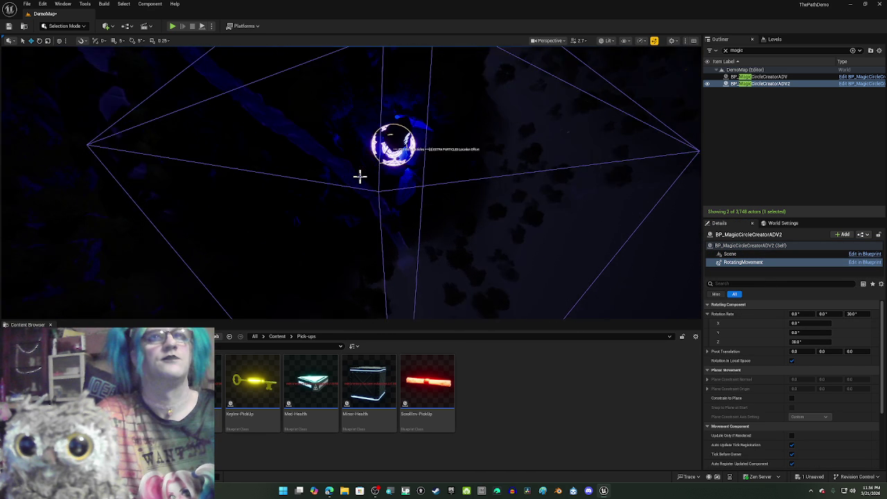
{"action": "mouse_move", "coordinate": [360, 174]}
{"action": "left_mouse_down"}
{"action": "mouse_move", "coordinate": [360, 214]}
{"action": "mouse_move", "coordinate": [360, 166]}
{"action": "mouse_move", "coordinate": [340, 125]}
{"action": "mouse_move", "coordinate": [236, 125]}
{"action": "mouse_move", "coordinate": [305, 125]}
{"action": "mouse_move", "coordinate": [311, 94]}
{"action": "mouse_move", "coordinate": [190, 126]}
{"action": "mouse_move", "coordinate": [187, 143]}
{"action": "left_mouse_up"}
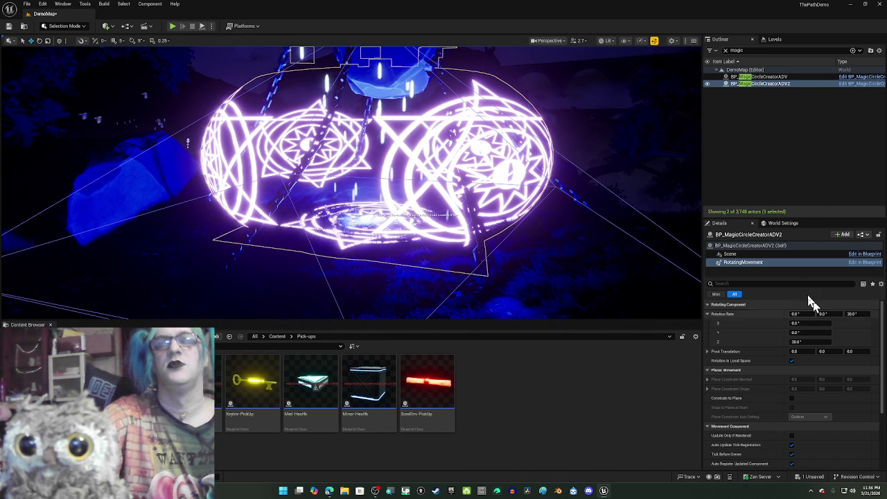
{"action": "left_click", "coordinate": [753, 246]}
{"action": "left_click", "coordinate": [854, 341]}
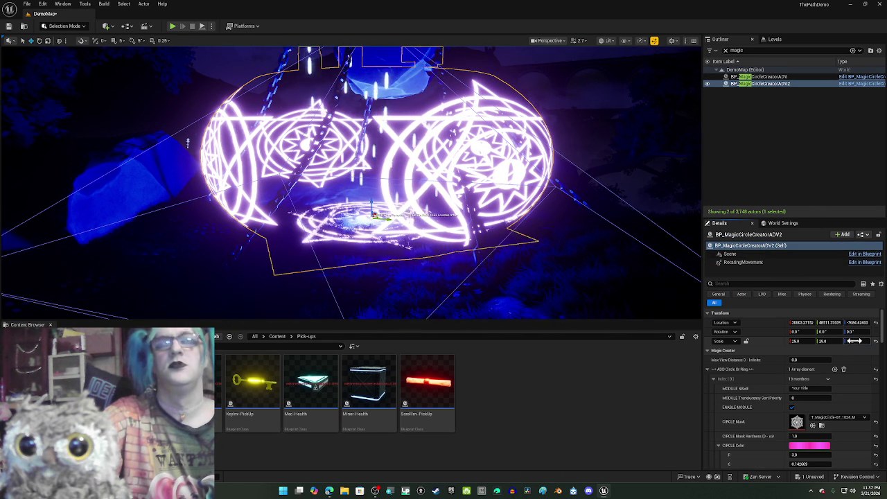
{"action": "left_click_drag", "start_coordinate": [855, 341], "coordinate": [878, 341]}
{"action": "mouse_move", "coordinate": [409, 158]}
{"action": "left_mouse_down"}
{"action": "mouse_move", "coordinate": [409, 181]}
{"action": "mouse_move", "coordinate": [374, 182]}
{"action": "mouse_move", "coordinate": [327, 156]}
{"action": "left_mouse_up"}
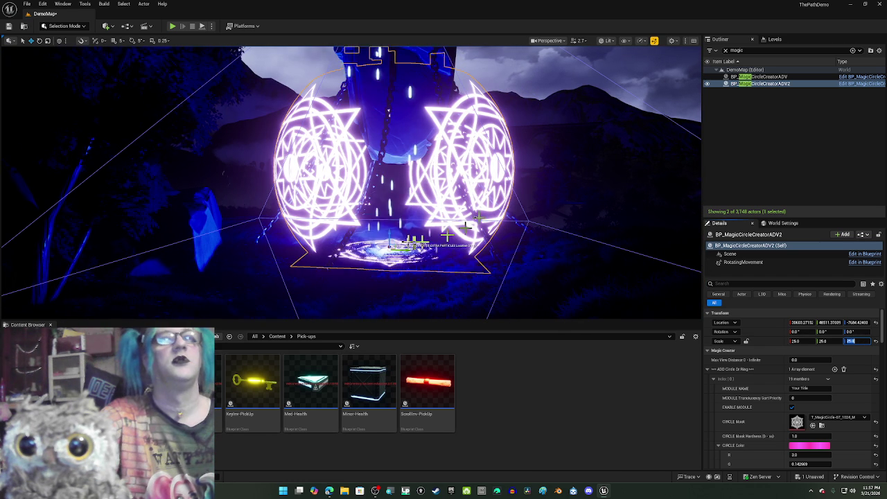
Simulate the level and select the scroll pickup to watch the circle spin around it.
{"action": "left_click", "coordinate": [212, 26]}
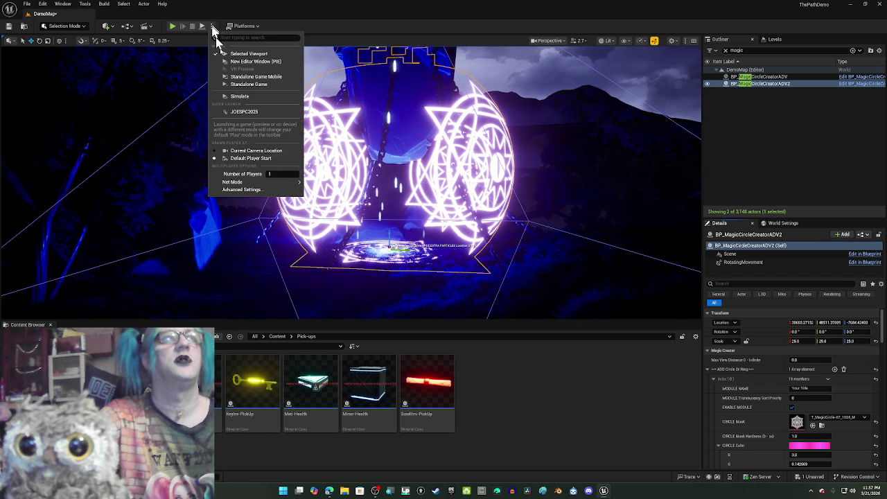
{"action": "left_click", "coordinate": [248, 98]}
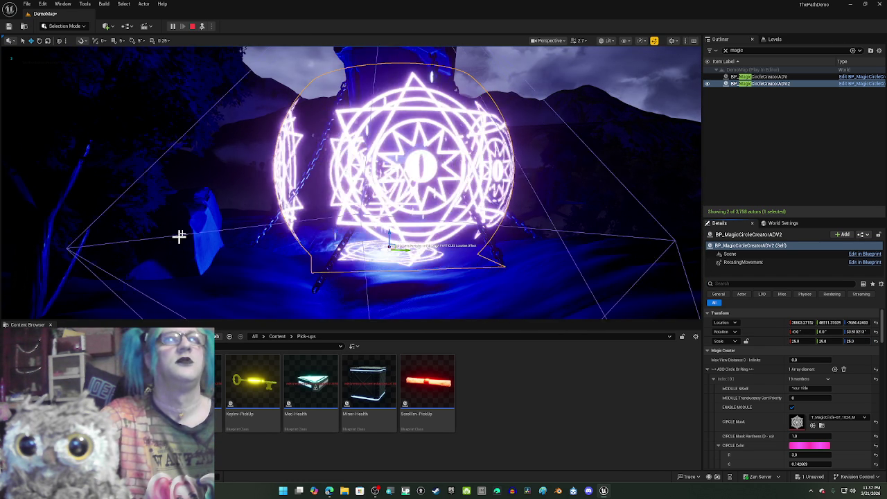
{"action": "left_click_drag", "start_coordinate": [182, 240], "coordinate": [124, 240]}
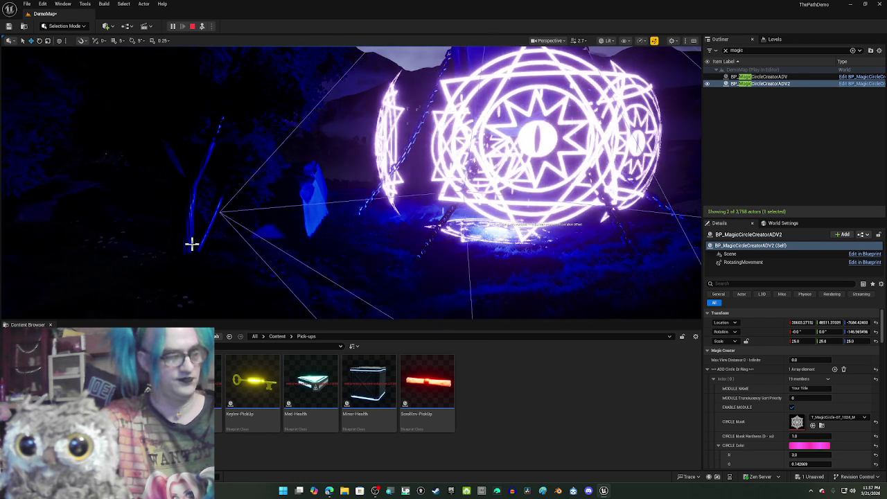
{"action": "mouse_move", "coordinate": [191, 243]}
{"action": "left_mouse_down"}
{"action": "mouse_move", "coordinate": [229, 244]}
{"action": "mouse_move", "coordinate": [211, 243]}
{"action": "mouse_move", "coordinate": [243, 180]}
{"action": "left_mouse_up"}
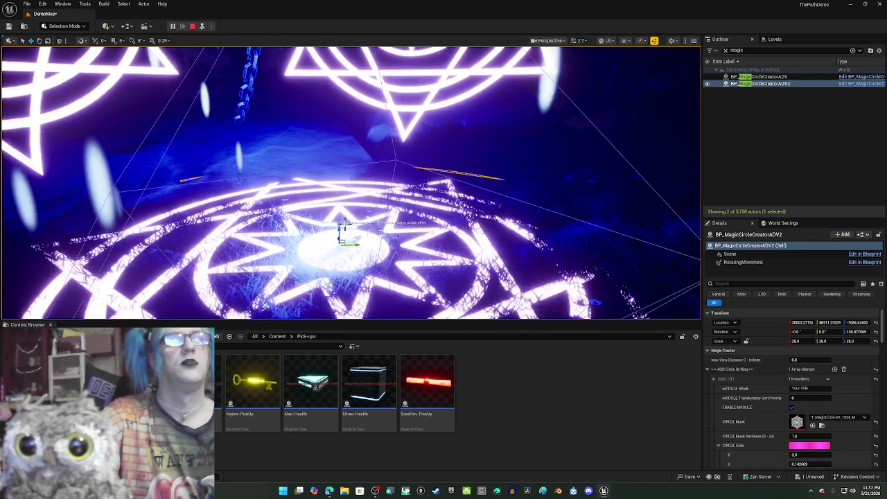
{"action": "left_click", "coordinate": [340, 177]}
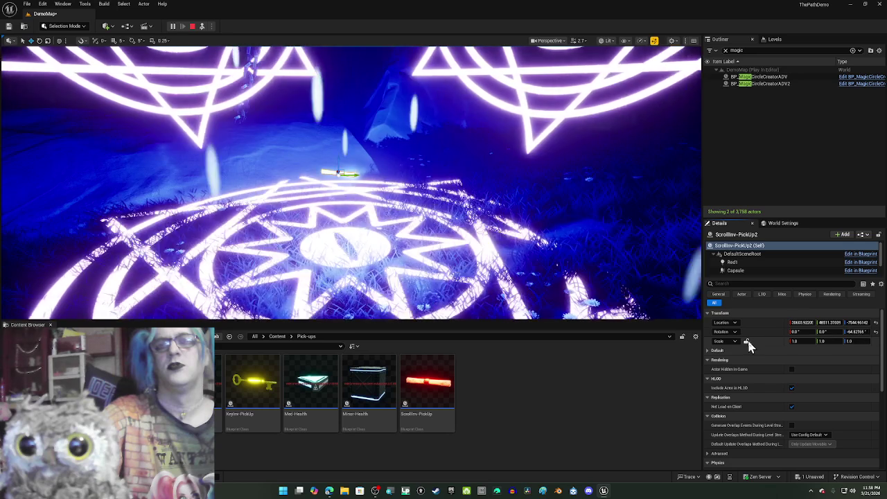
Scale the scroll pickup up to about 3.1.
{"action": "left_click_drag", "start_coordinate": [851, 341], "coordinate": [852, 341]}
{"action": "scroll", "coordinate": [347, 132], "scroll_direction": "down", "scroll_amount": 10}
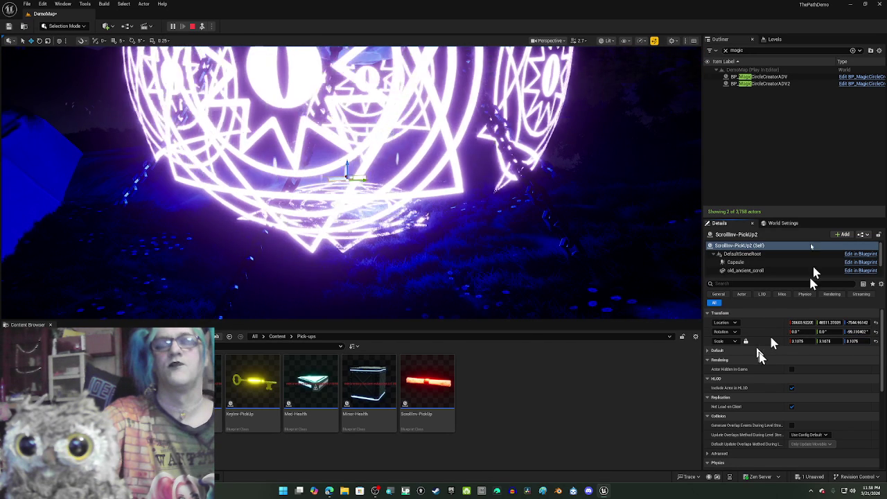
{"action": "scroll", "coordinate": [749, 269], "scroll_direction": "down", "scroll_amount": 3}
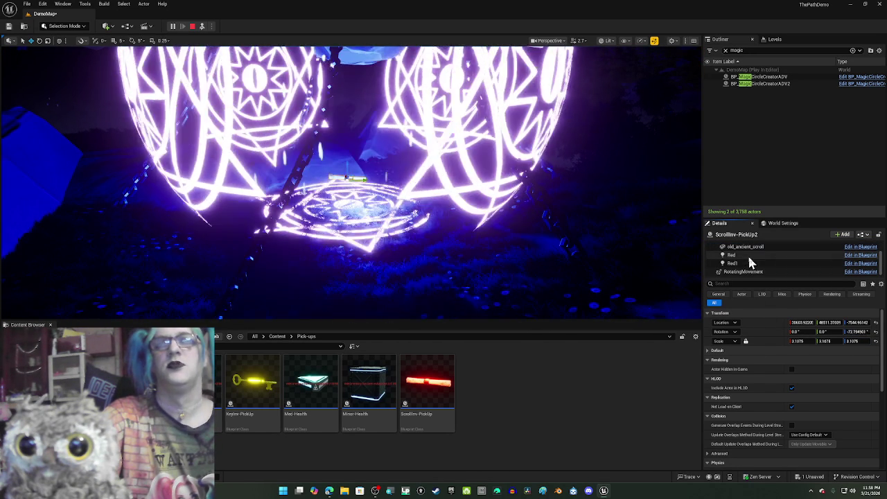
{"action": "left_click", "coordinate": [747, 254]}
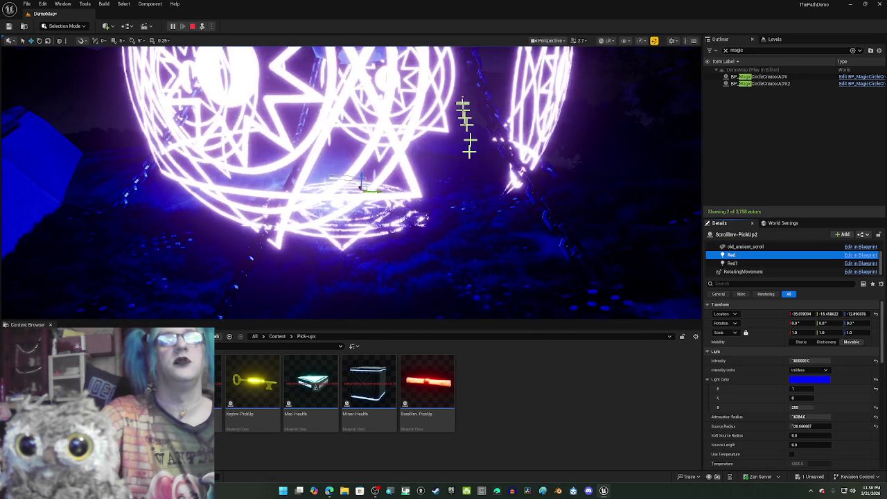
Set the magic circle's CIRCLE Color to a blue preset.
{"action": "left_click", "coordinate": [457, 98]}
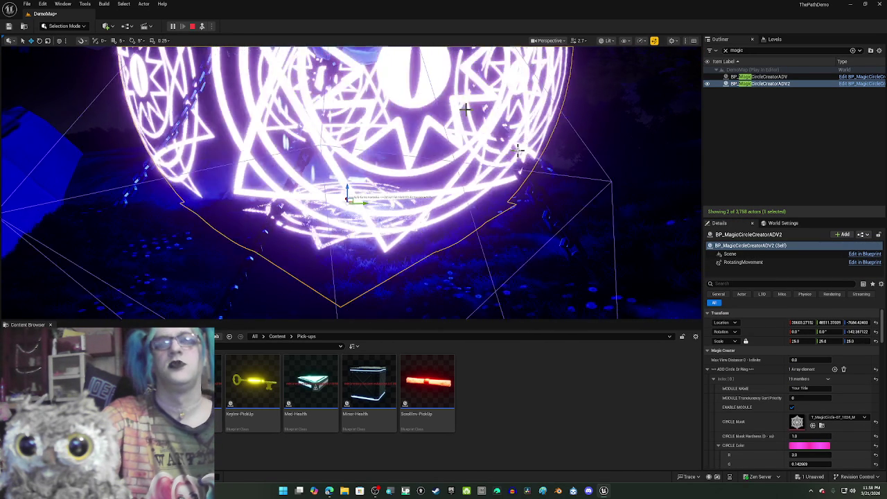
{"action": "left_click", "coordinate": [808, 447]}
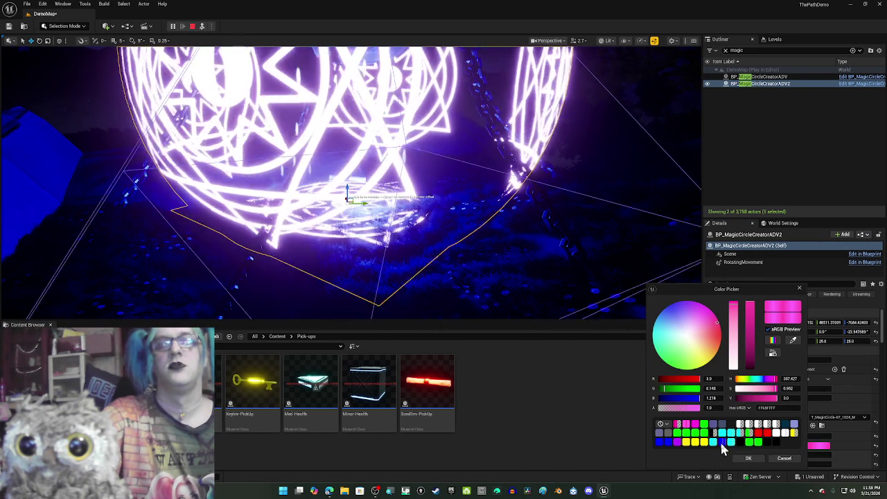
{"action": "left_click", "coordinate": [722, 441]}
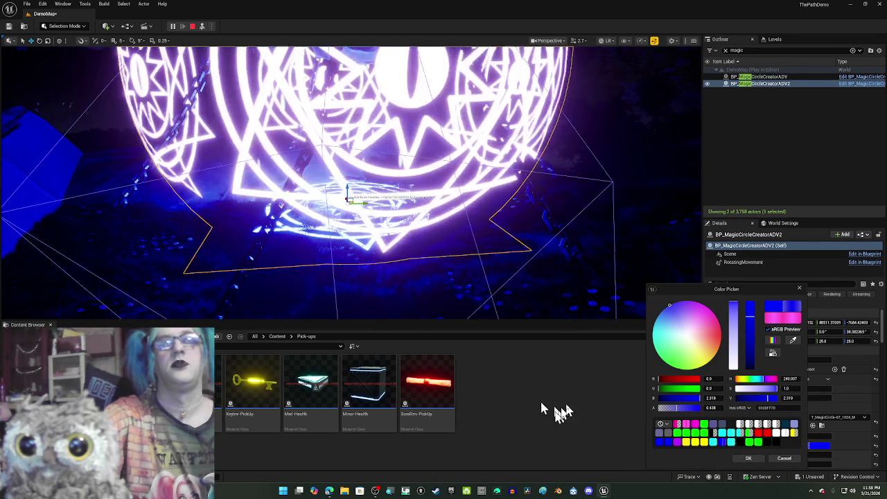
{"action": "left_click", "coordinate": [752, 459]}
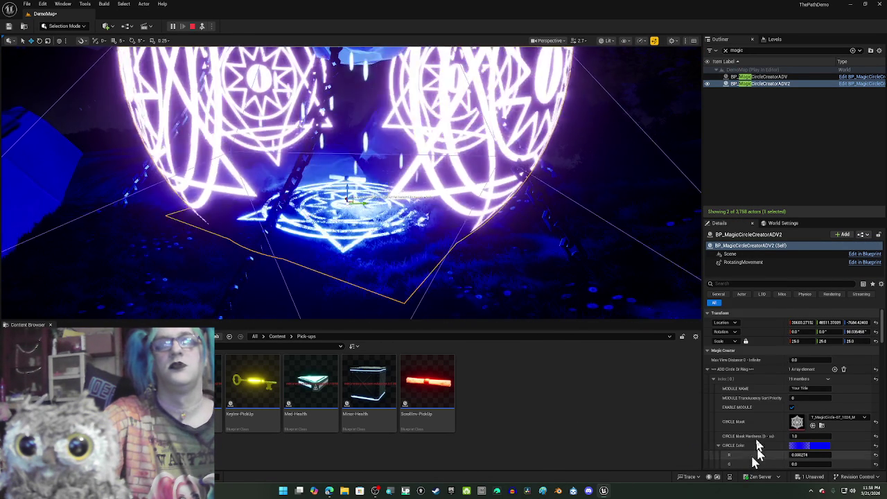
{"action": "scroll", "coordinate": [820, 430], "scroll_direction": "down", "scroll_amount": 3}
{"action": "scroll", "coordinate": [820, 429], "scroll_direction": "down", "scroll_amount": 2}
{"action": "scroll", "coordinate": [820, 421], "scroll_direction": "down", "scroll_amount": 2}
{"action": "scroll", "coordinate": [816, 402], "scroll_direction": "up", "scroll_amount": 4}
Copy the blue CIRCLE Color into TEXTURE Mask Color, then reselect the scroll pickup.
{"action": "right_click", "coordinate": [812, 366]}
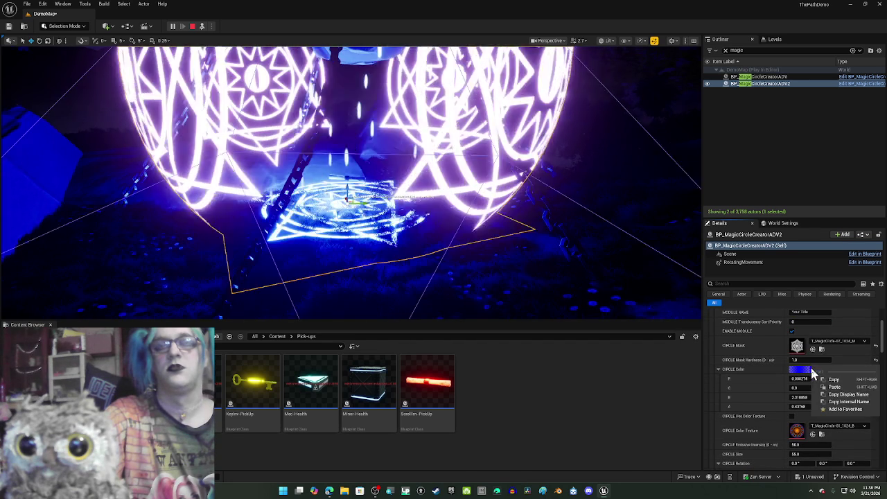
{"action": "left_click", "coordinate": [835, 405]}
{"action": "scroll", "coordinate": [839, 420], "scroll_direction": "down", "scroll_amount": 5}
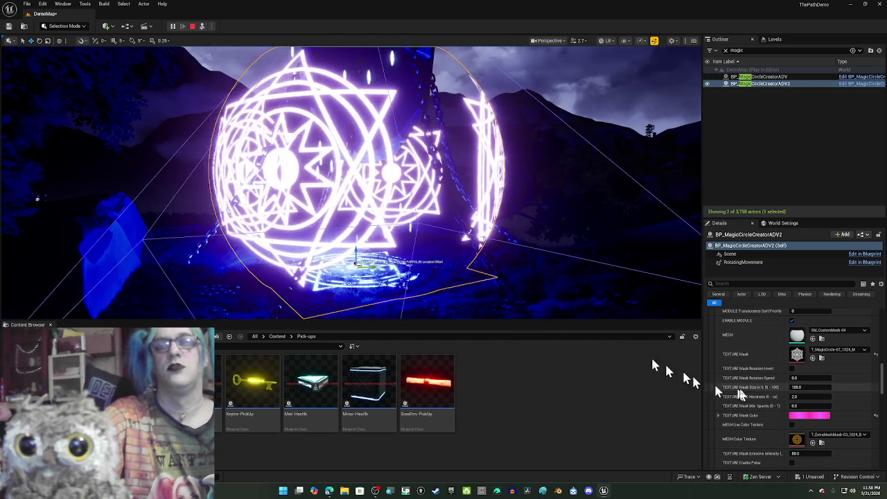
{"action": "right_click", "coordinate": [819, 418]}
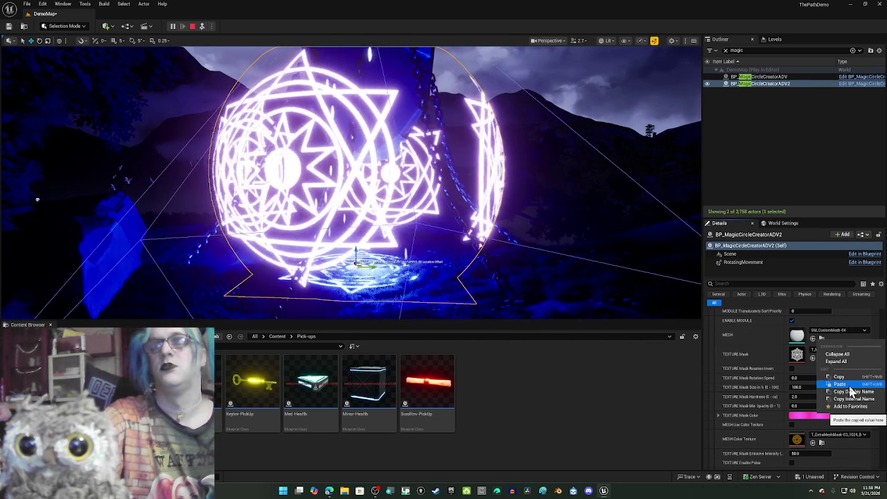
{"action": "left_click", "coordinate": [849, 384]}
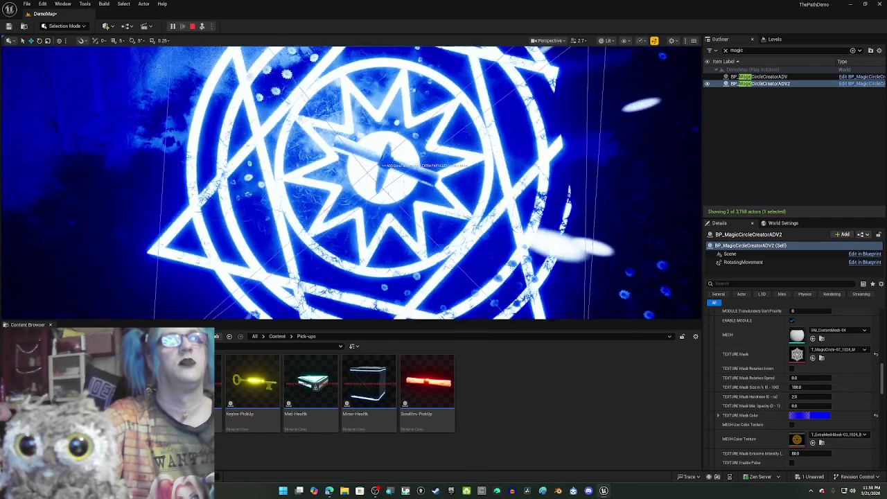
{"action": "left_click", "coordinate": [380, 163]}
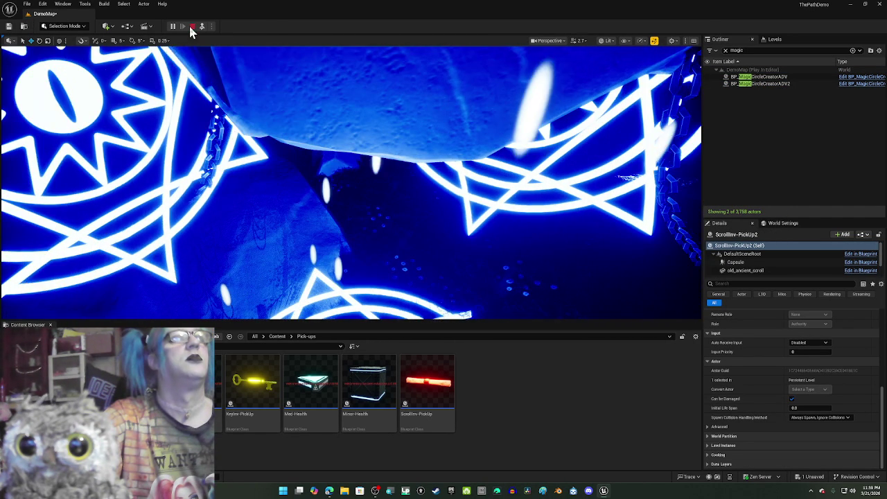
Stop the simulation and paste blue back into the magic circle's CIRCLE Color.
{"action": "left_click", "coordinate": [192, 27]}
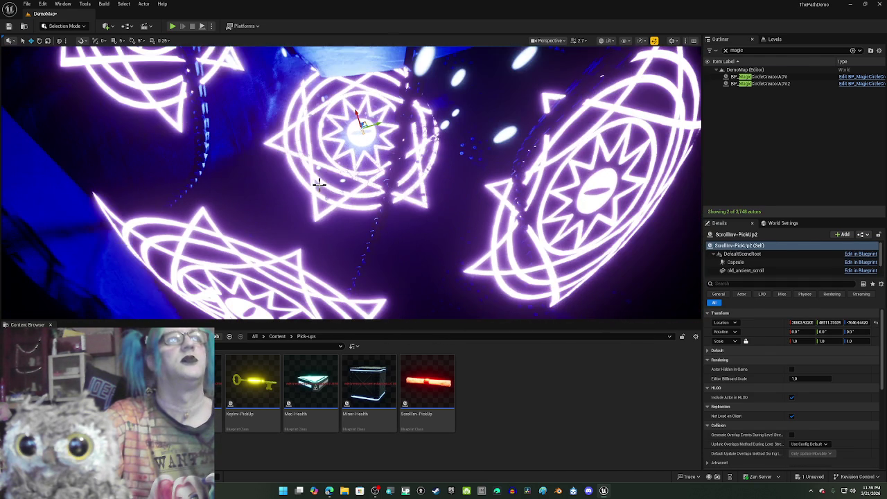
{"action": "left_click", "coordinate": [319, 183]}
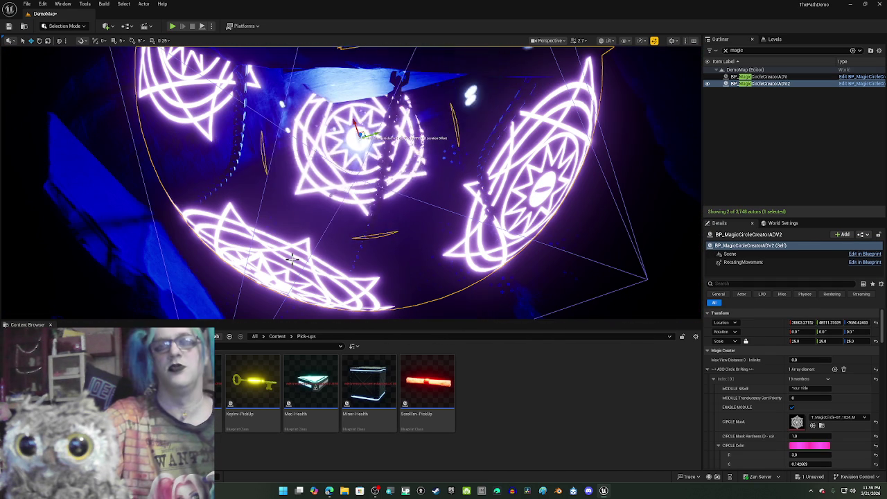
{"action": "right_click", "coordinate": [816, 447]}
{"action": "left_click", "coordinate": [838, 421]}
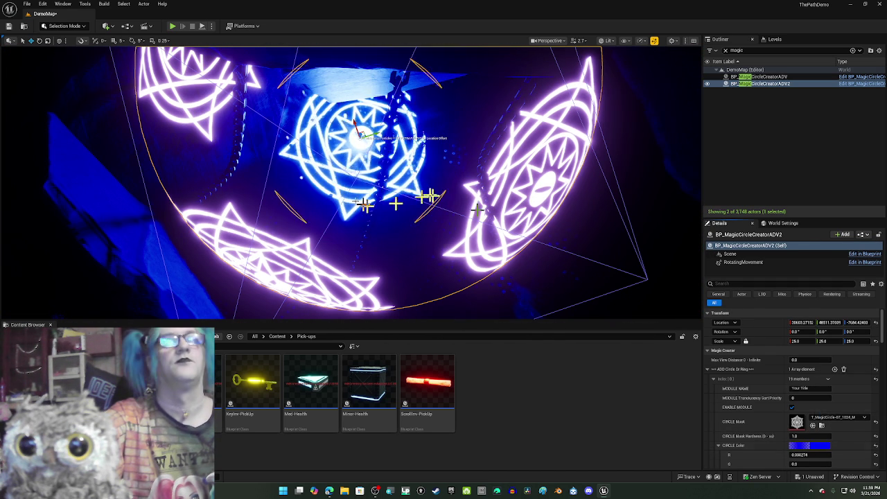
{"action": "scroll", "coordinate": [835, 426], "scroll_direction": "down", "scroll_amount": 2}
{"action": "scroll", "coordinate": [834, 432], "scroll_direction": "down", "scroll_amount": 1}
{"action": "scroll", "coordinate": [835, 432], "scroll_direction": "down", "scroll_amount": 5}
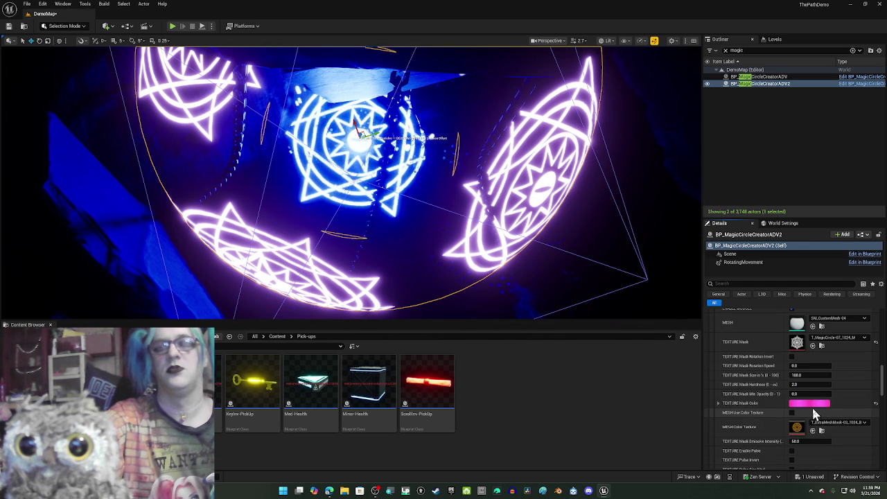
Paste blue into TEXTURE Mask Color and save DemoMap.
{"action": "right_click", "coordinate": [810, 407]}
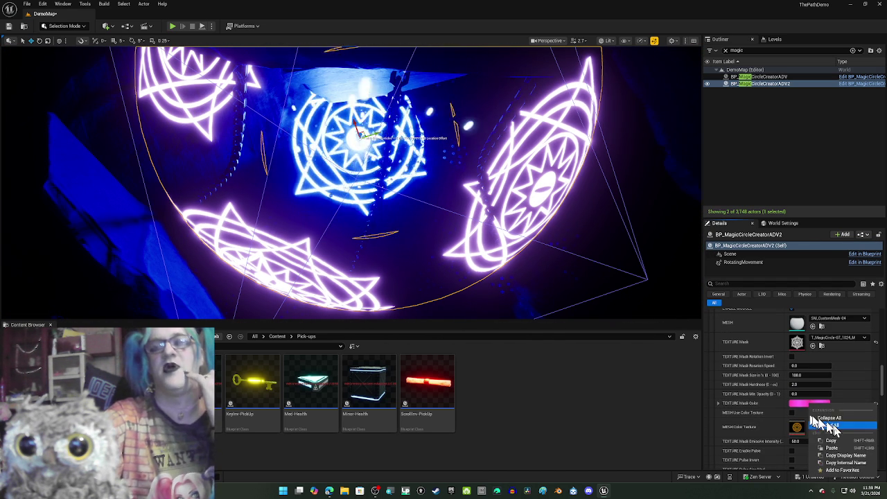
{"action": "left_click", "coordinate": [840, 448]}
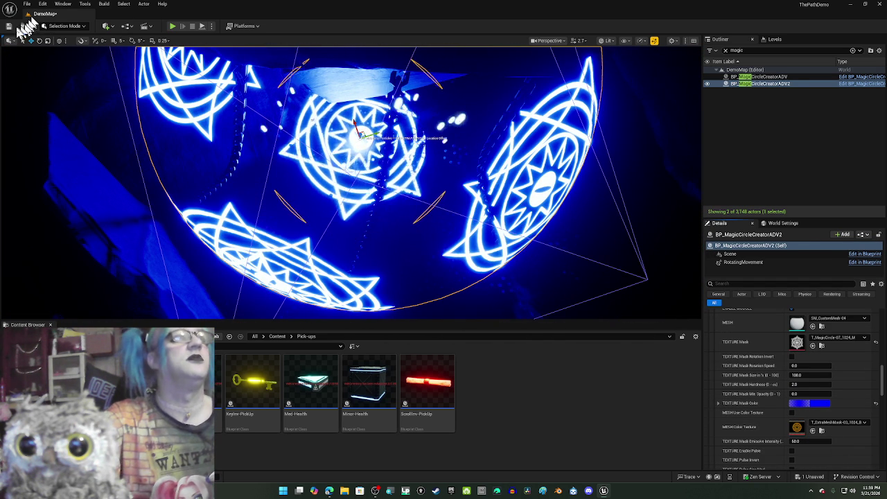
{"action": "left_click", "coordinate": [8, 27]}
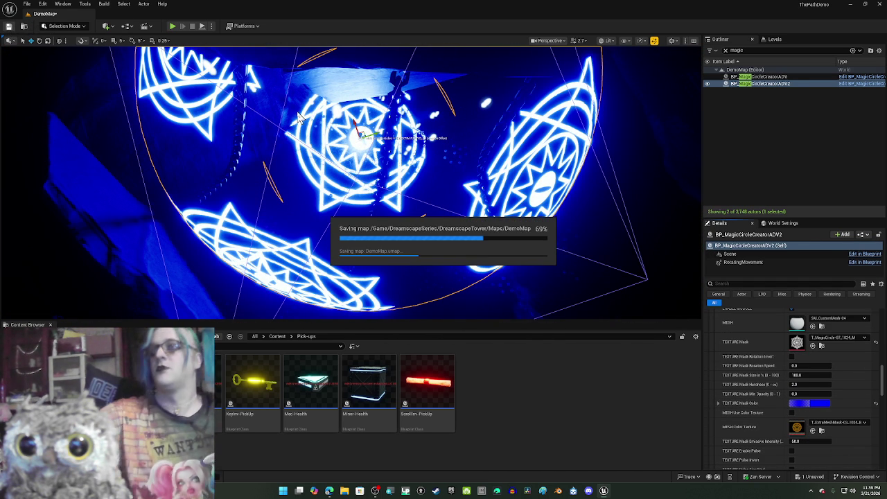
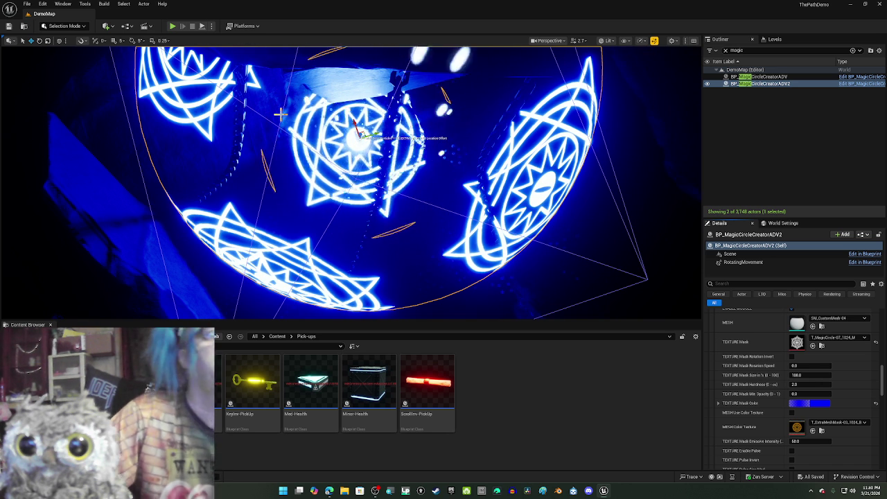
Scale BP_MagicCircleCreatorADV up from 8.23 to 9.67 on all three axes.
{"action": "double_click", "coordinate": [762, 77]}
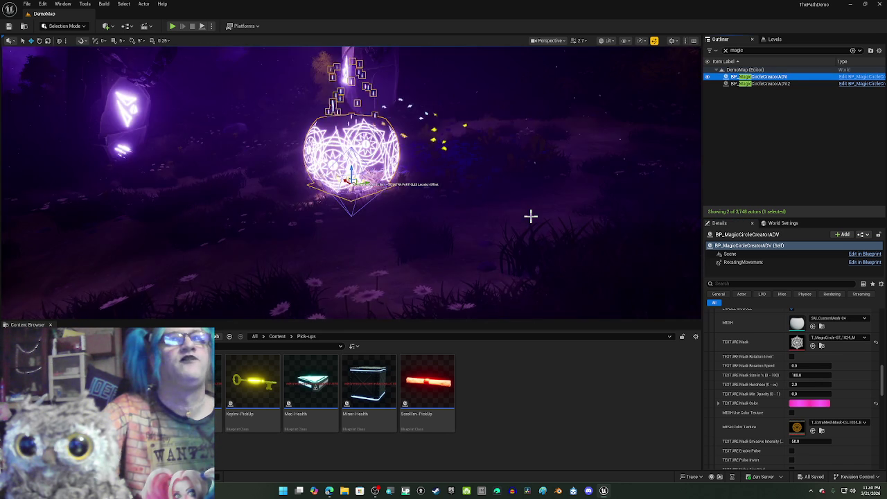
{"action": "mouse_move", "coordinate": [531, 214]}
{"action": "left_mouse_down"}
{"action": "mouse_move", "coordinate": [472, 204]}
{"action": "mouse_move", "coordinate": [531, 218]}
{"action": "mouse_move", "coordinate": [531, 173]}
{"action": "mouse_move", "coordinate": [534, 226]}
{"action": "left_mouse_up"}
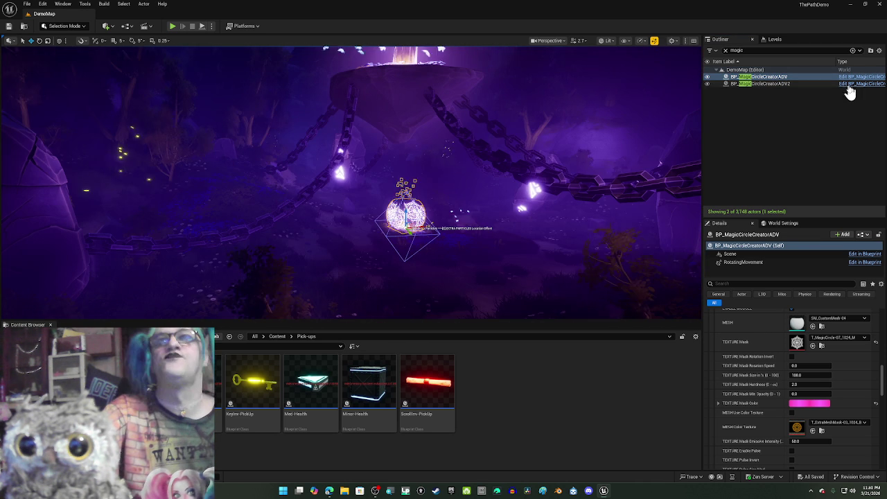
{"action": "scroll", "coordinate": [848, 356], "scroll_direction": "up", "scroll_amount": 10}
{"action": "scroll", "coordinate": [855, 372], "scroll_direction": "up", "scroll_amount": 5}
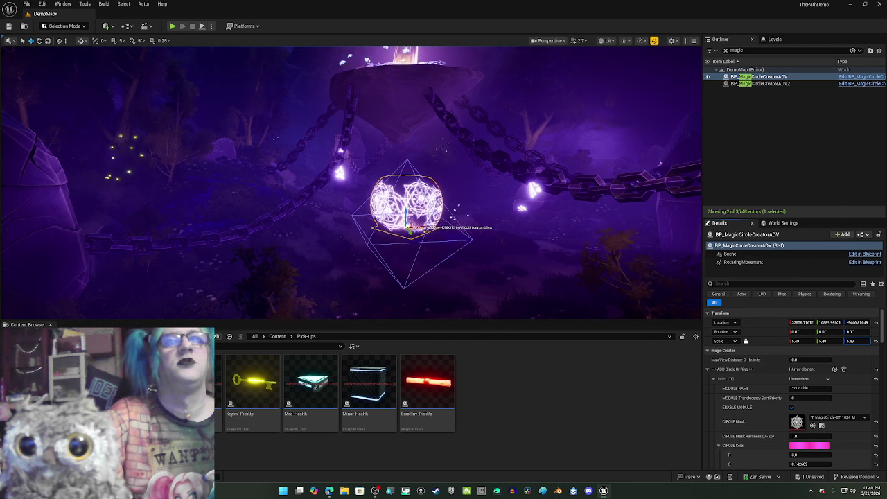
{"action": "left_click_drag", "start_coordinate": [822, 341], "coordinate": [839, 341]}
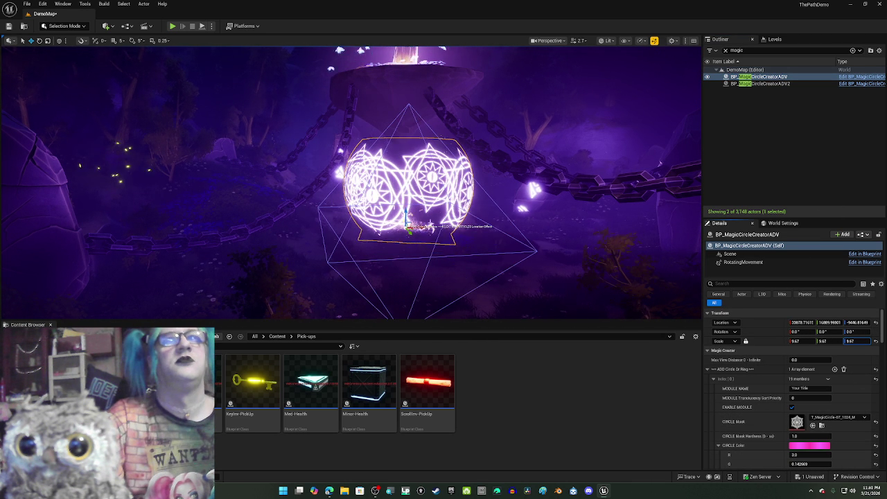
{"action": "mouse_move", "coordinate": [571, 289]}
{"action": "left_mouse_down"}
{"action": "mouse_move", "coordinate": [475, 218]}
{"action": "mouse_move", "coordinate": [471, 192]}
{"action": "mouse_move", "coordinate": [474, 203]}
{"action": "left_mouse_up"}
Filter the Outliner with 'scro' to list the ScrollInv-PickUp actors.
{"action": "left_click", "coordinate": [726, 50]}
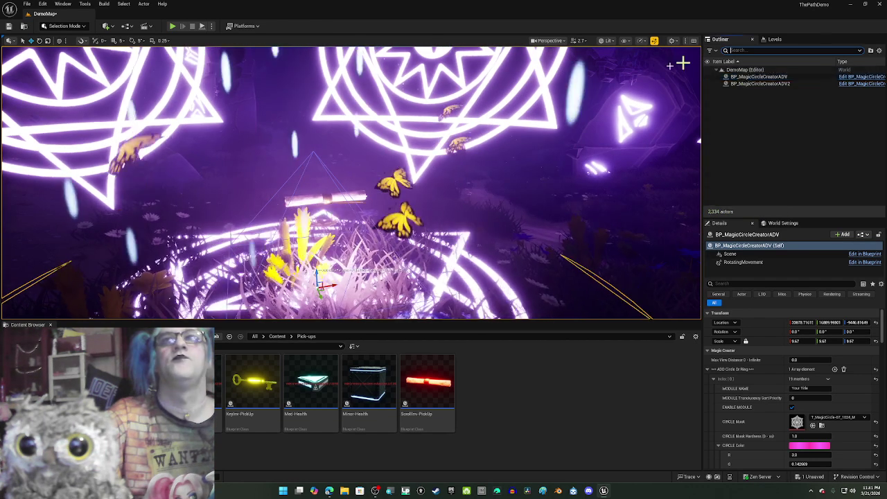
{"action": "left_click", "coordinate": [326, 199]}
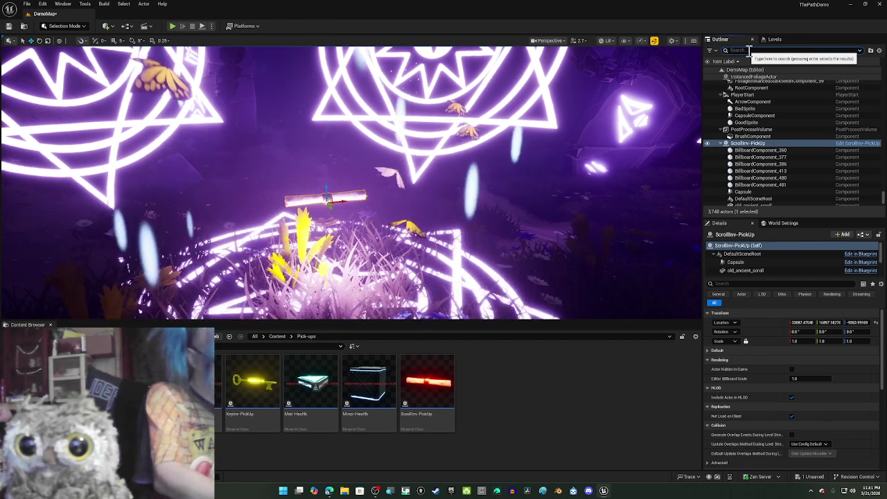
{"action": "type", "text": "scro"}
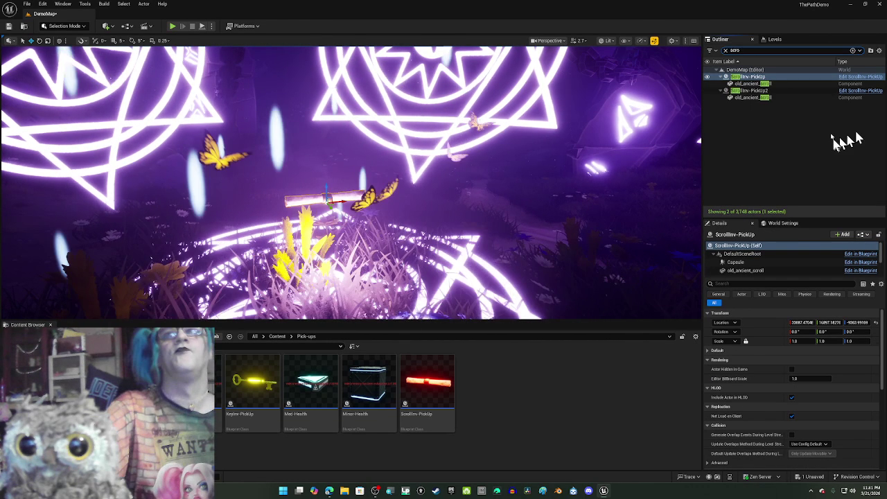
{"action": "left_click", "coordinate": [761, 91]}
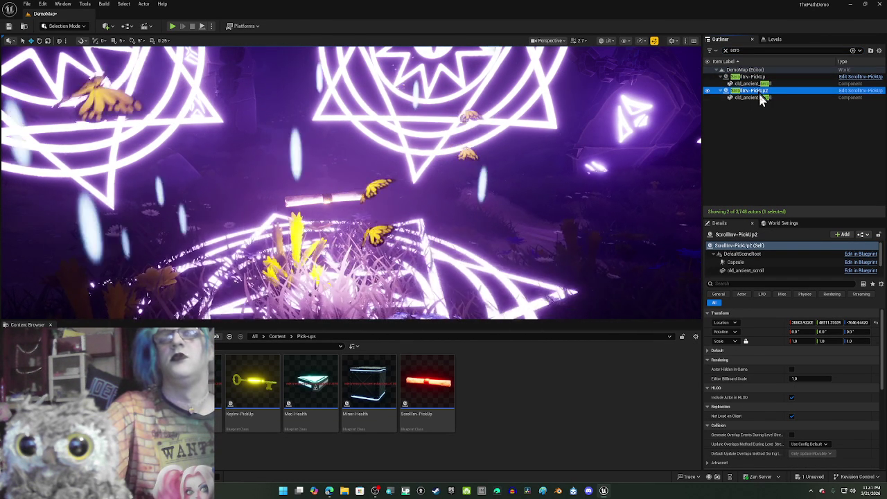
{"action": "left_click", "coordinate": [761, 98]}
{"action": "left_click", "coordinate": [757, 77]}
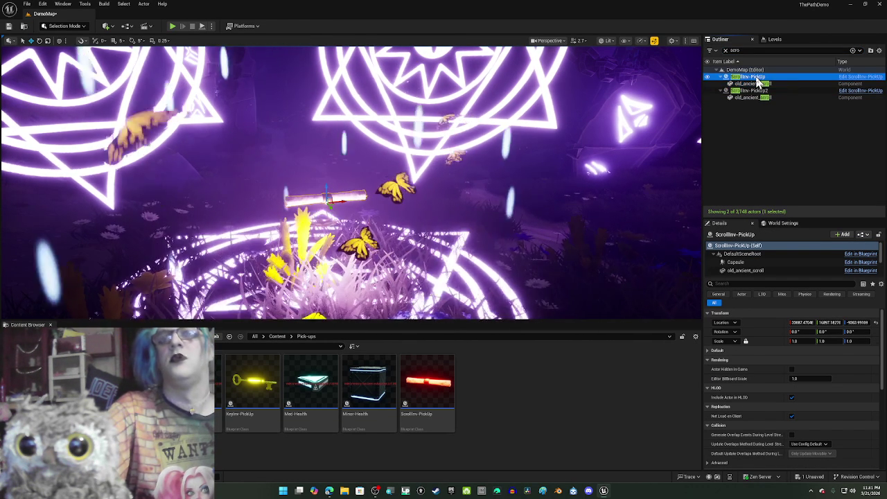
Fly the view to ScrollInv-PickUp, then to ScrollInv-PickUp2 inside its blue magic circle.
{"action": "double_click", "coordinate": [757, 77]}
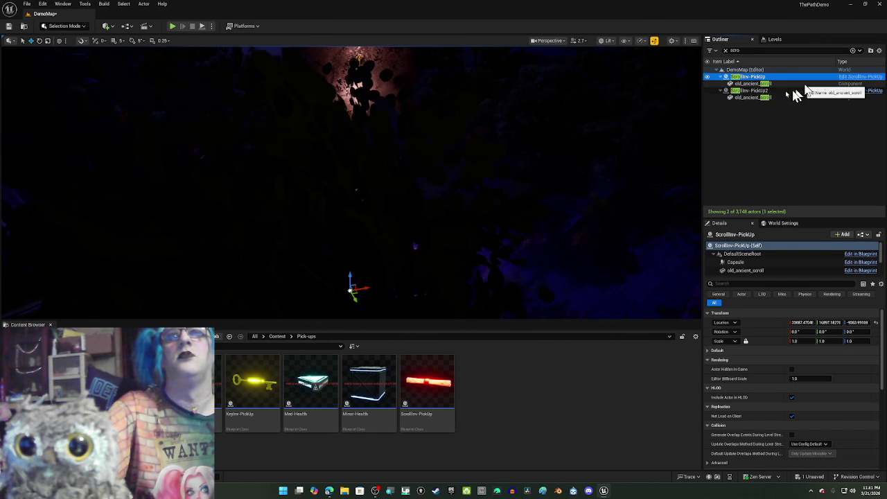
{"action": "double_click", "coordinate": [762, 90]}
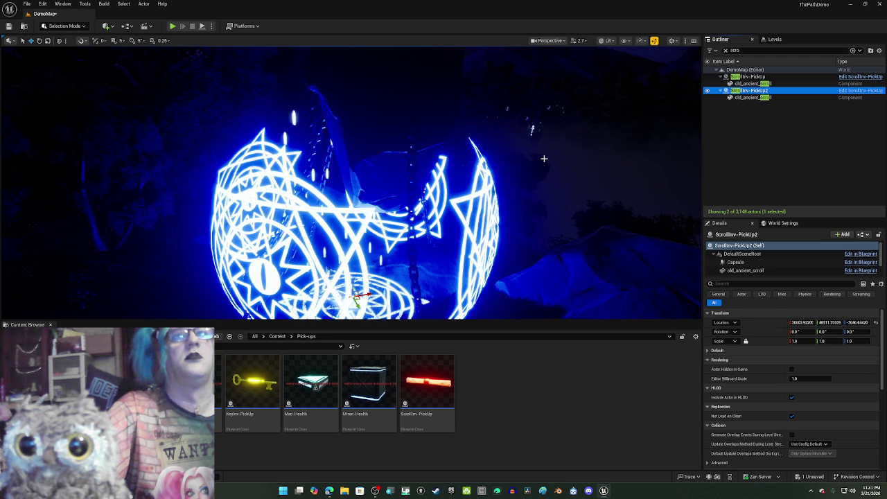
{"action": "scroll", "coordinate": [467, 198], "scroll_direction": "up", "scroll_amount": 5}
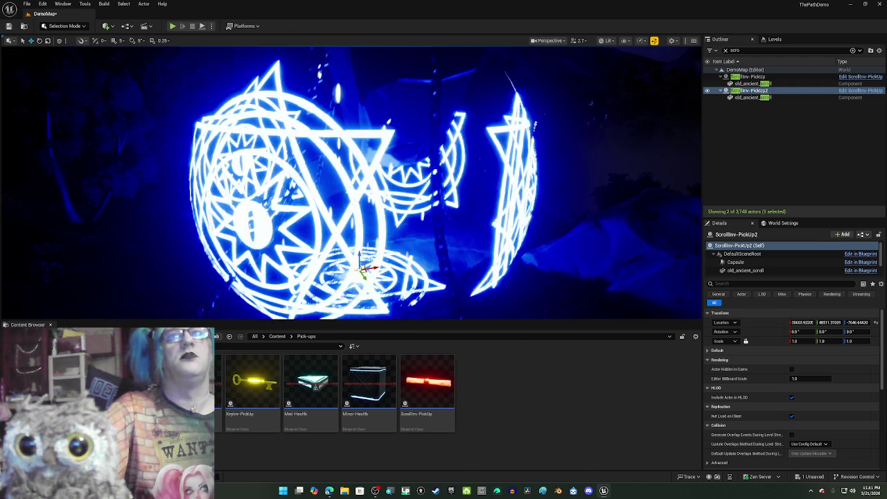
{"action": "scroll", "coordinate": [467, 198], "scroll_direction": "up", "scroll_amount": 5}
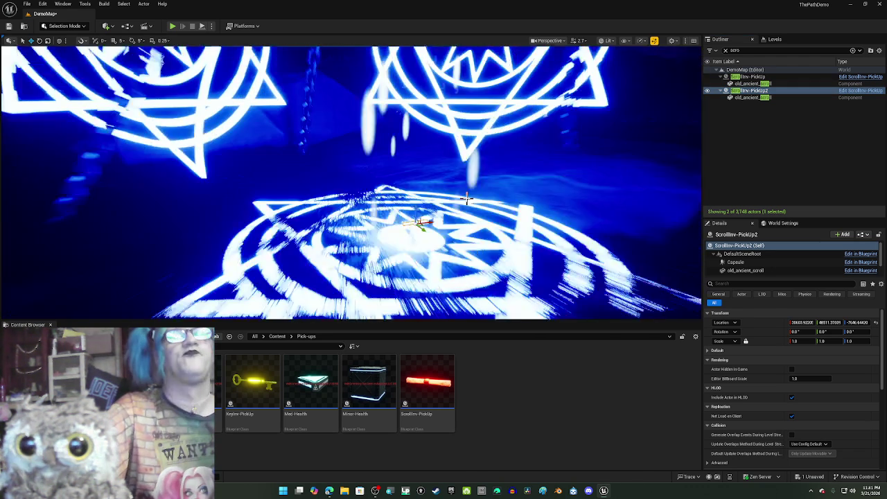
{"action": "left_click_drag", "start_coordinate": [483, 189], "coordinate": [519, 208]}
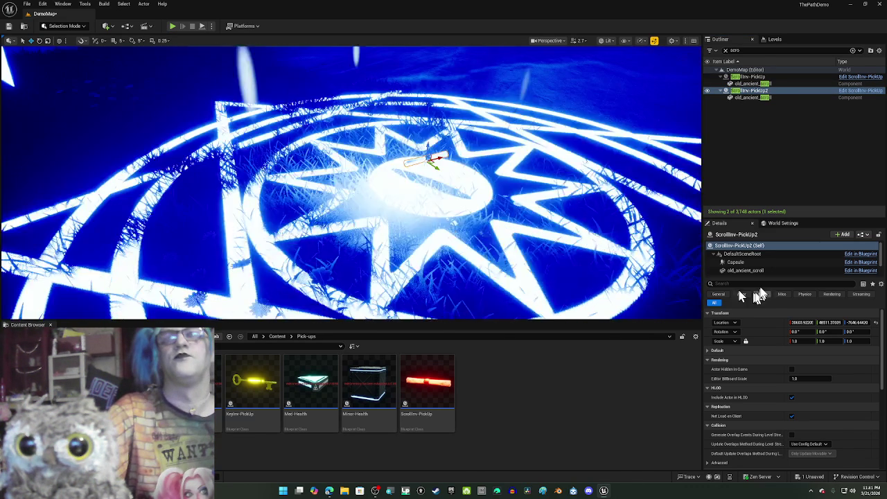
Set ScrollInv-PickUp2's scale to 5.0 on all axes, up from 3.41.
{"action": "left_click", "coordinate": [736, 263]}
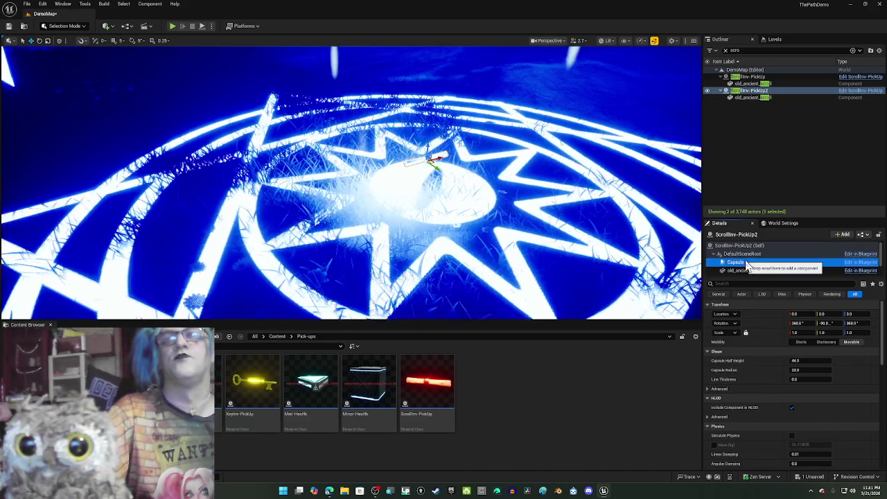
{"action": "left_click", "coordinate": [755, 271]}
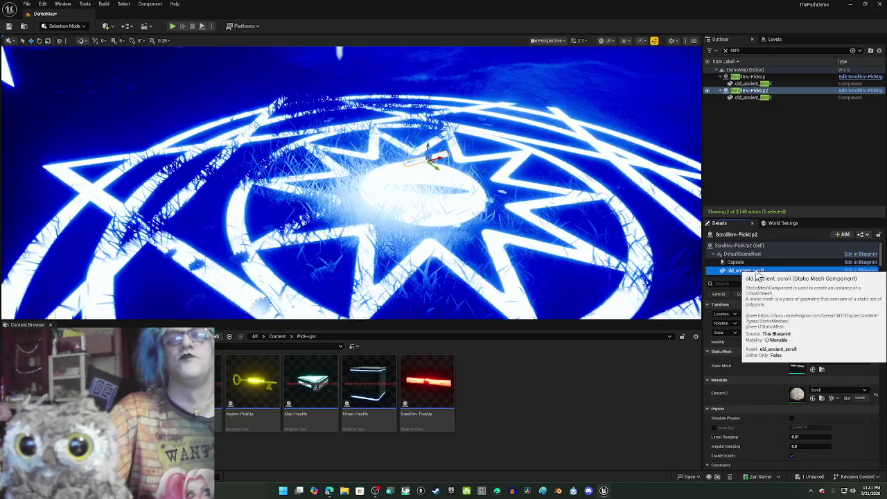
{"action": "left_click", "coordinate": [727, 245]}
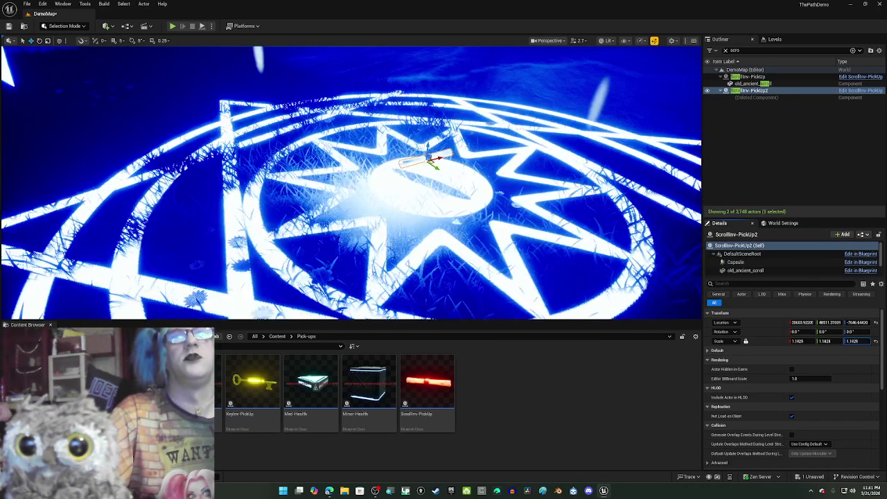
{"action": "left_click_drag", "start_coordinate": [858, 341], "coordinate": [884, 341]}
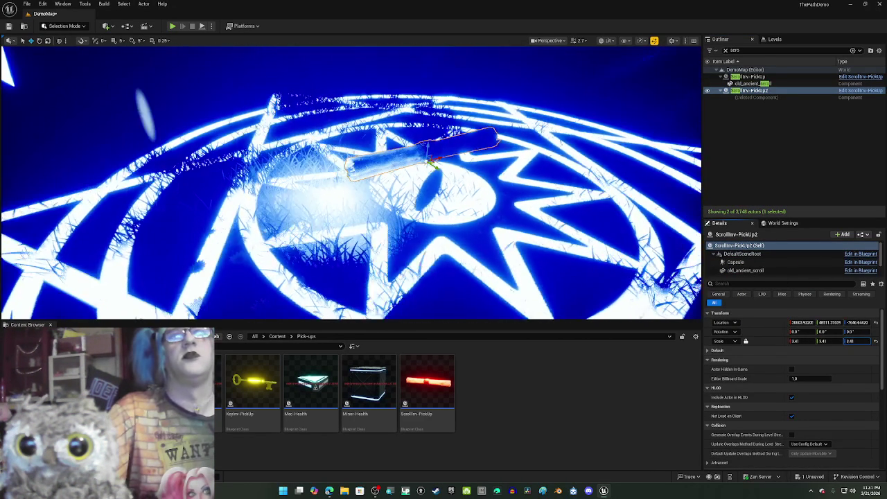
{"action": "mouse_move", "coordinate": [463, 146]}
{"action": "left_mouse_down"}
{"action": "mouse_move", "coordinate": [426, 174]}
{"action": "mouse_move", "coordinate": [417, 233]}
{"action": "mouse_move", "coordinate": [430, 145]}
{"action": "left_mouse_up"}
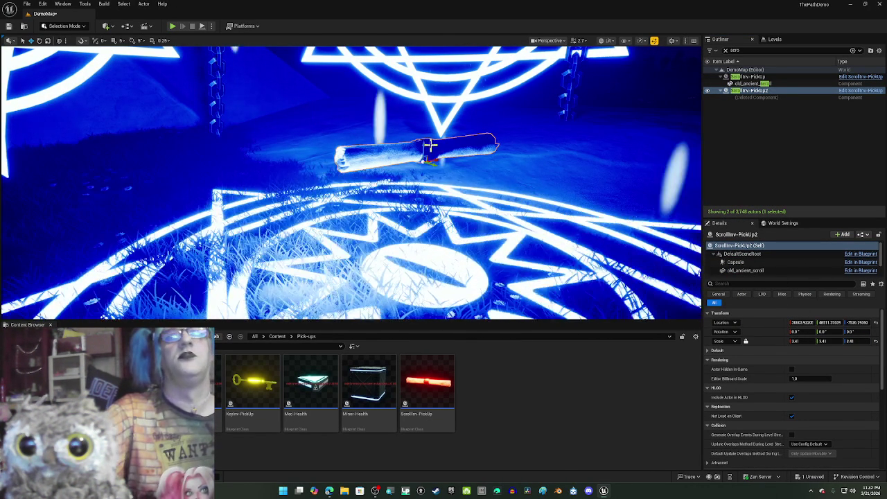
{"action": "left_click", "coordinate": [853, 342]}
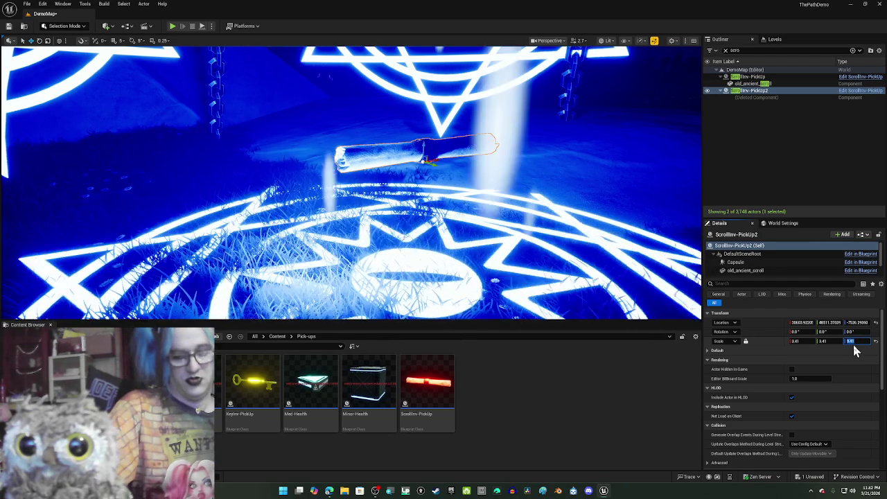
{"action": "type", "text": "5"}
{"action": "key", "text": "Return"}
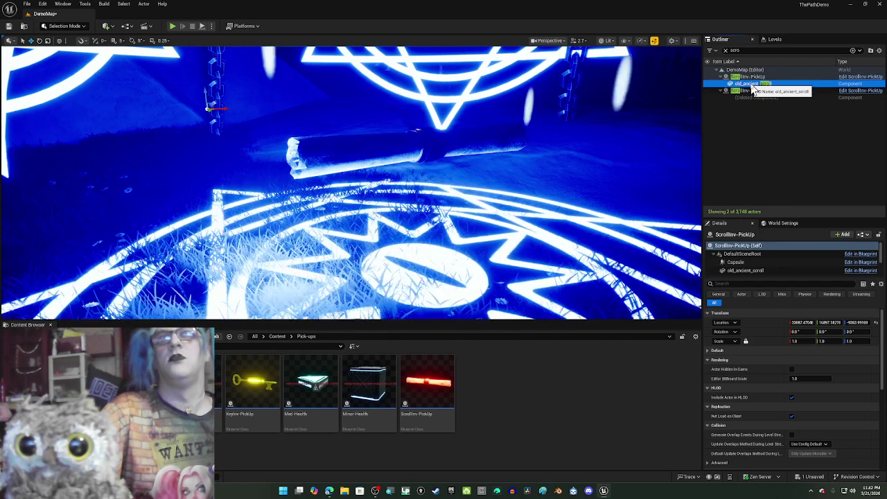
Select ScrollInv-PickUp and frame it above the glowing pentagram circle.
{"action": "left_click", "coordinate": [751, 111]}
{"action": "double_click", "coordinate": [748, 77]}
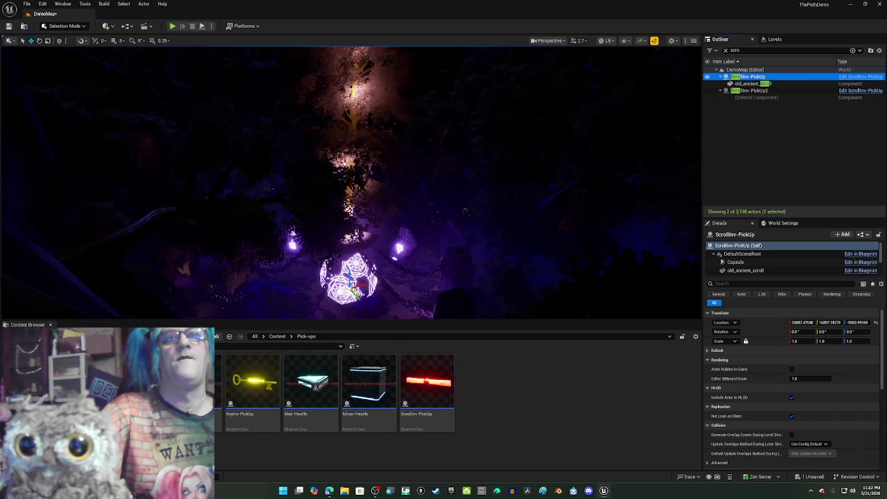
{"action": "left_click", "coordinate": [754, 85]}
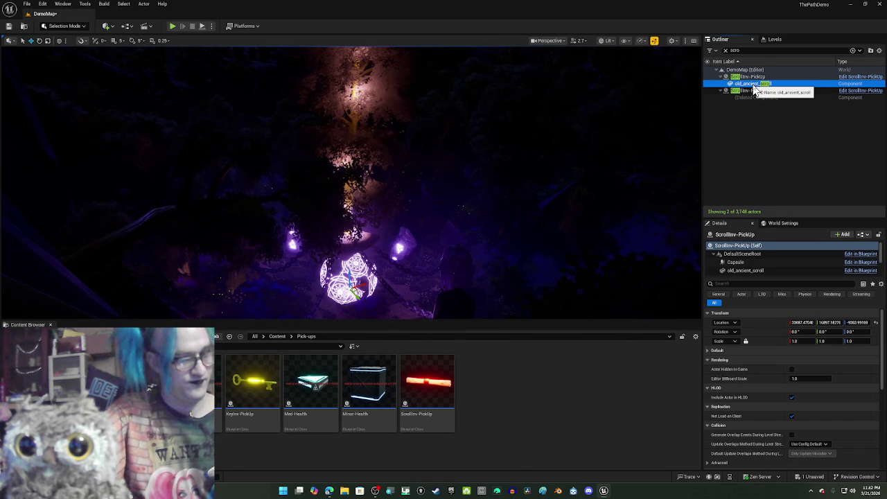
{"action": "scroll", "coordinate": [350, 208], "scroll_direction": "up", "scroll_amount": 3}
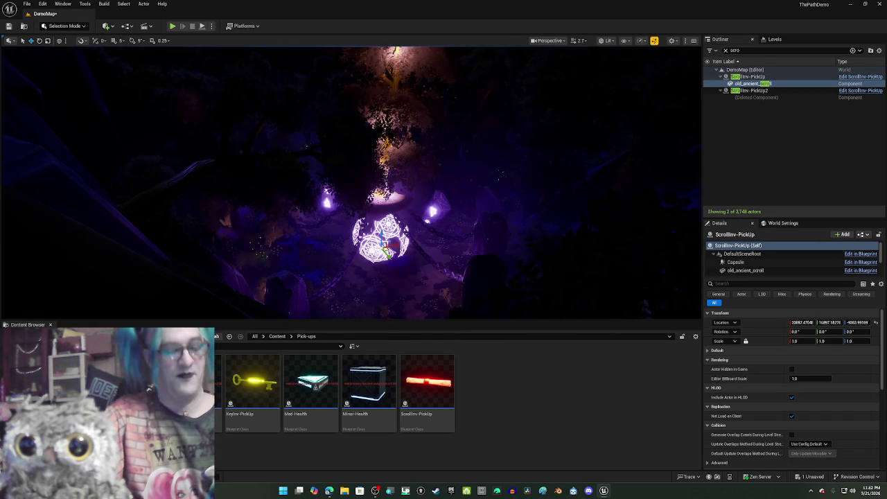
{"action": "scroll", "coordinate": [350, 208], "scroll_direction": "up", "scroll_amount": 10}
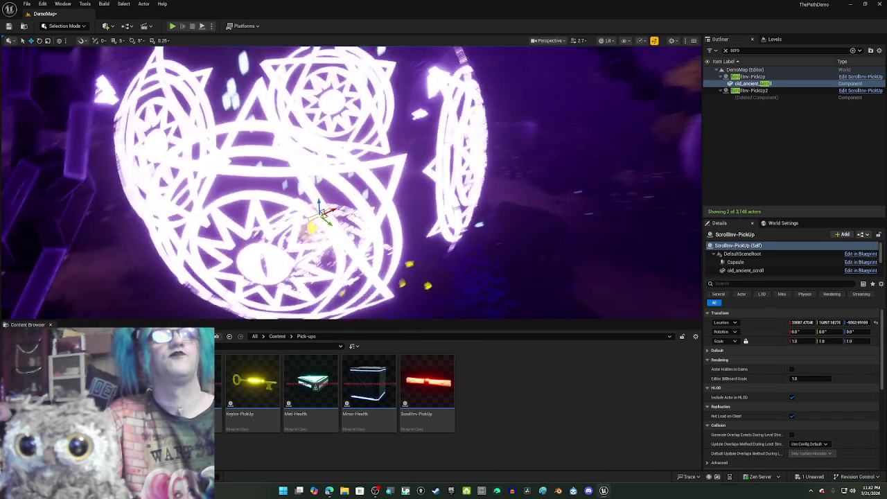
{"action": "left_click_drag", "start_coordinate": [350, 208], "coordinate": [664, 125]}
{"action": "key", "text": "f"}
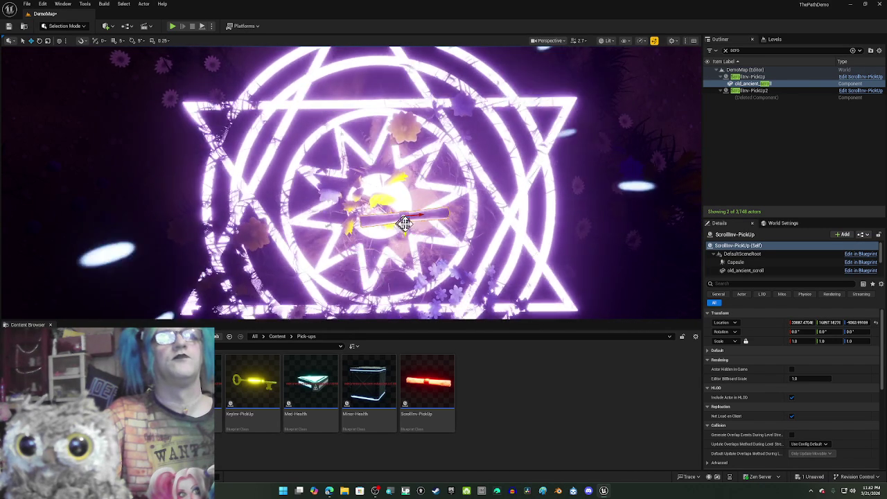
{"action": "left_click_drag", "start_coordinate": [400, 219], "coordinate": [386, 201]}
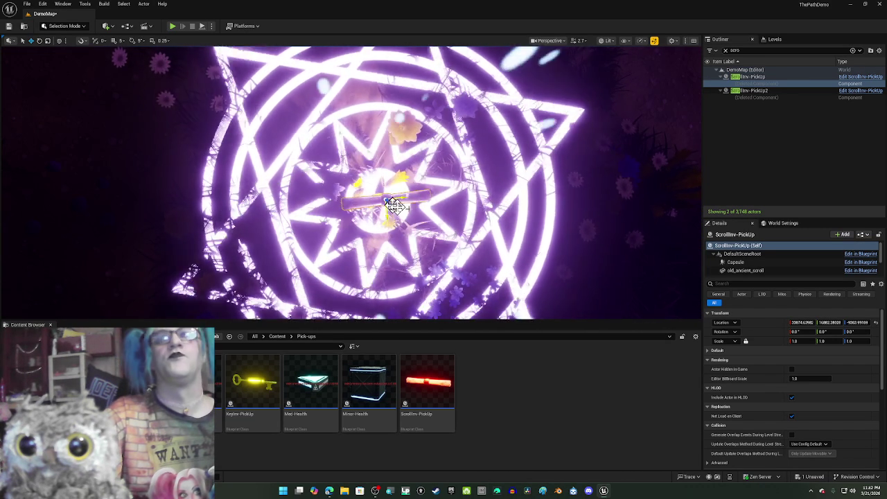
Set the first scroll pickup's scale to 5, then reduce it to 3.0 on all axes.
{"action": "left_click", "coordinate": [849, 341]}
{"action": "type", "text": "5"}
{"action": "key", "text": "Return"}
{"action": "scroll", "coordinate": [594, 188], "scroll_direction": "down", "scroll_amount": 5}
{"action": "left_click_drag", "start_coordinate": [538, 219], "coordinate": [568, 278]}
{"action": "mouse_move", "coordinate": [427, 178]}
{"action": "left_mouse_down"}
{"action": "mouse_move", "coordinate": [404, 200]}
{"action": "mouse_move", "coordinate": [415, 228]}
{"action": "left_mouse_up"}
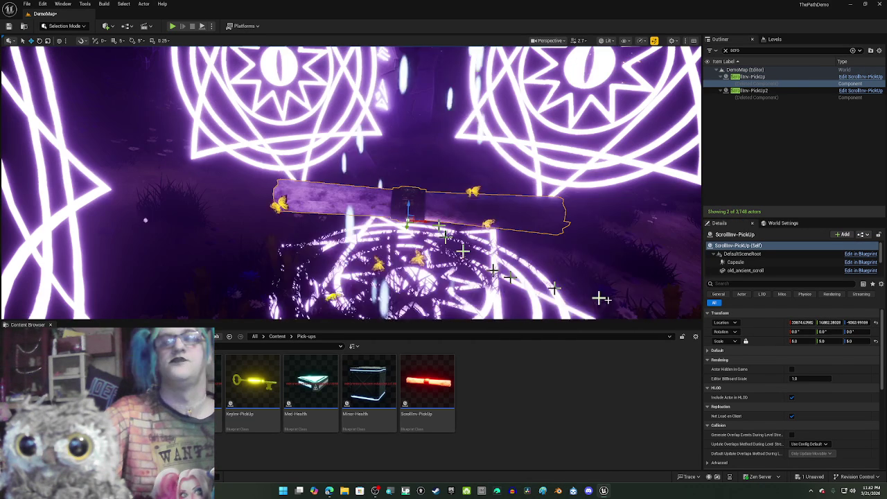
{"action": "left_click", "coordinate": [849, 342]}
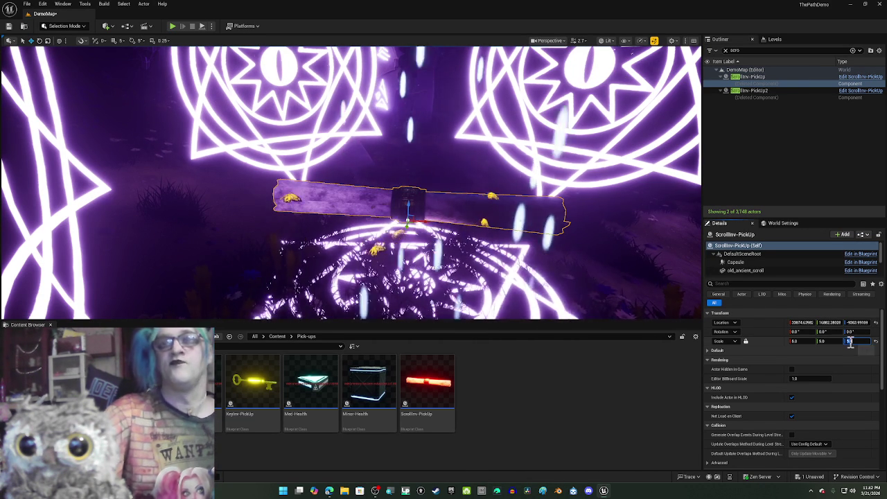
{"action": "type", "text": "3"}
{"action": "key", "text": "Return"}
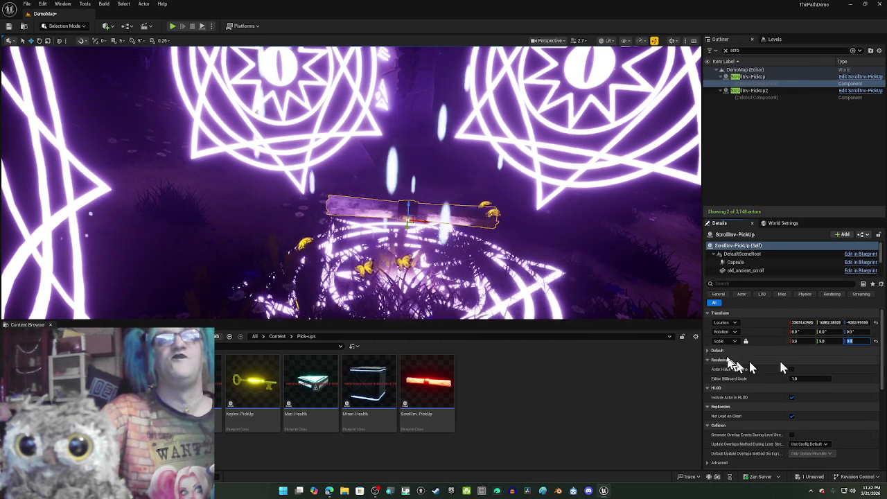
{"action": "left_click", "coordinate": [770, 95]}
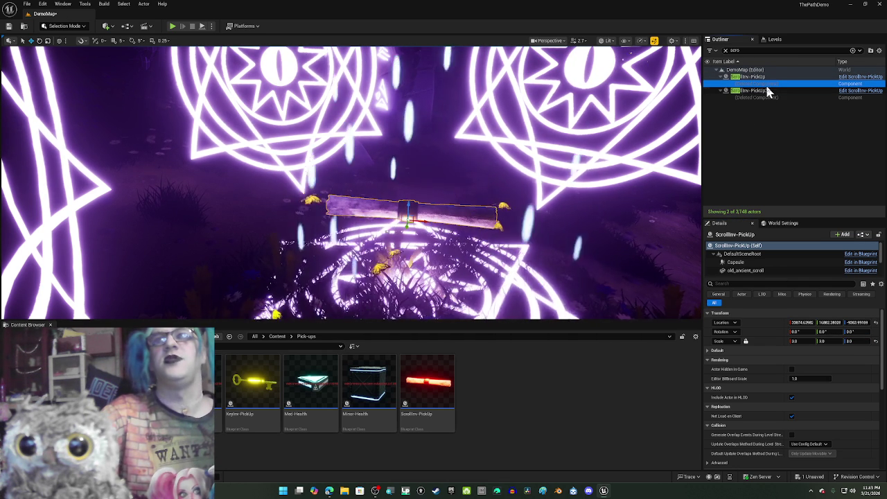
Reduce ScrollInv-PickUp2's scale from 5.0 to 3.0 to match the first pickup.
{"action": "left_click", "coordinate": [768, 92]}
{"action": "double_click", "coordinate": [769, 94]}
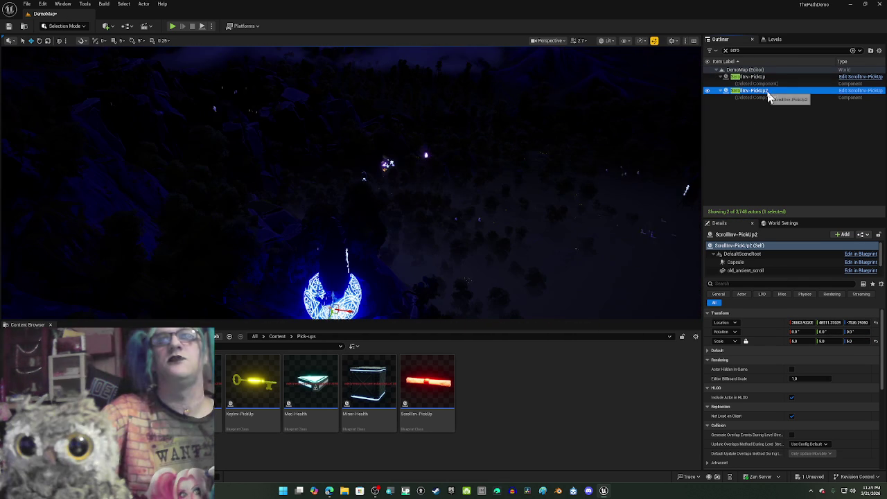
{"action": "left_click", "coordinate": [848, 341]}
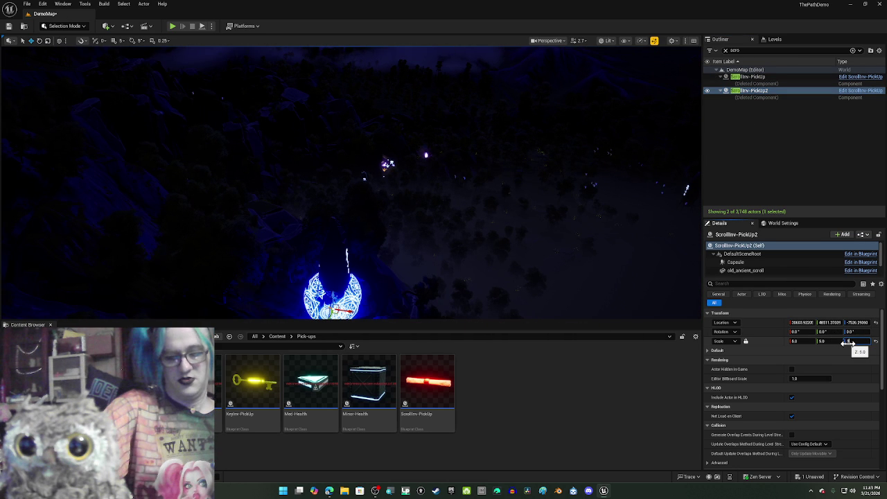
{"action": "left_click", "coordinate": [849, 128]}
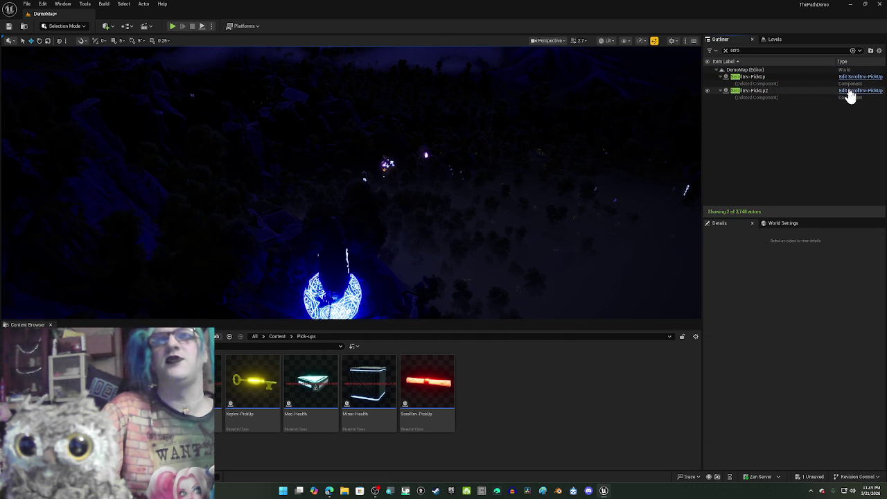
{"action": "left_click", "coordinate": [850, 92]}
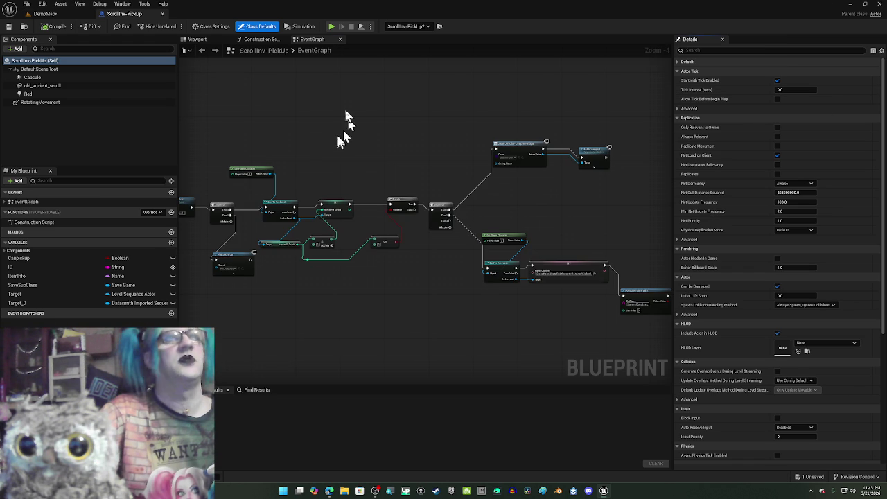
From the blueprint's old_ancient_scroll mesh, show the Fab scroll's StaticMeshes folder in the Content Browser.
{"action": "left_click", "coordinate": [196, 39]}
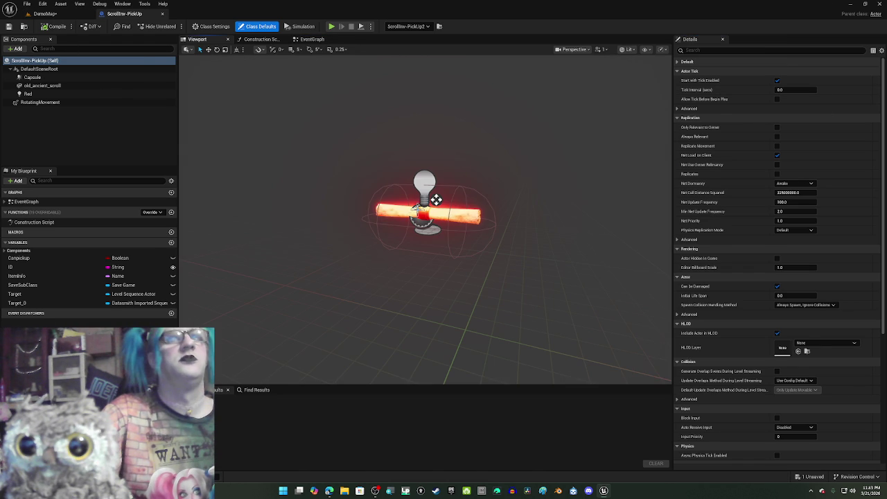
{"action": "left_click", "coordinate": [42, 85]}
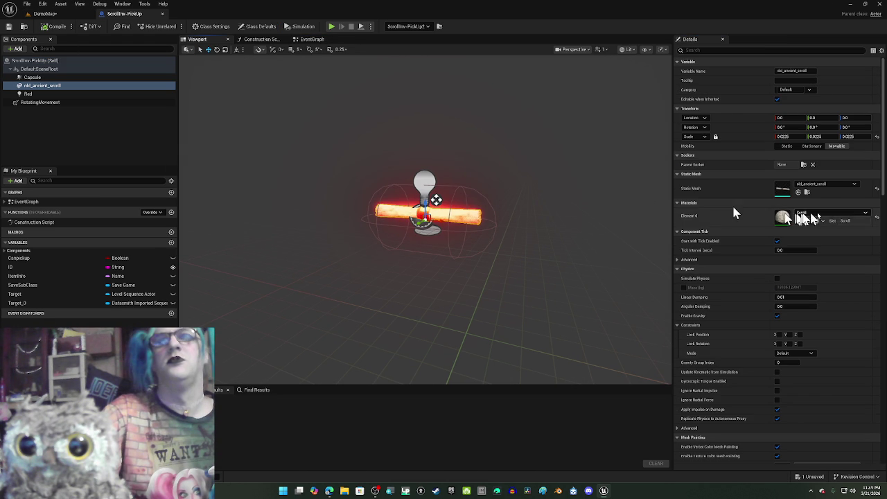
{"action": "left_click", "coordinate": [805, 194]}
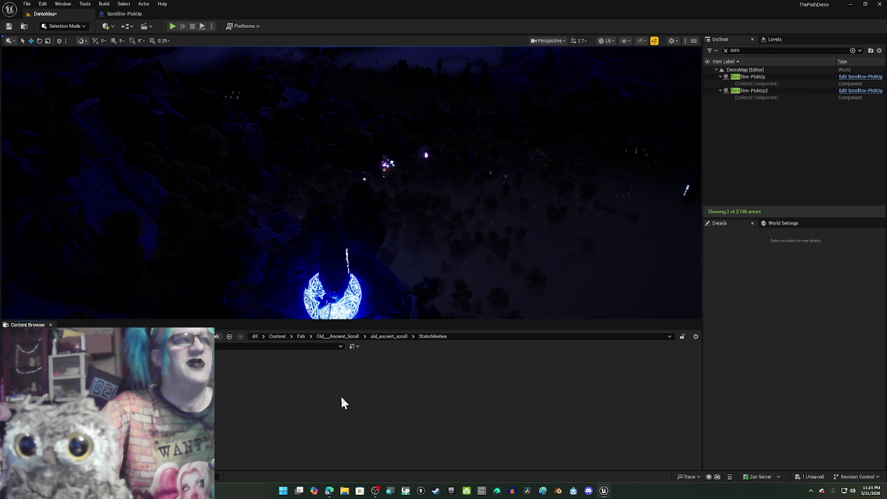
Compare both scroll pickups at scale 3.0 and bring up the viewport view mode list.
{"action": "double_click", "coordinate": [759, 91]}
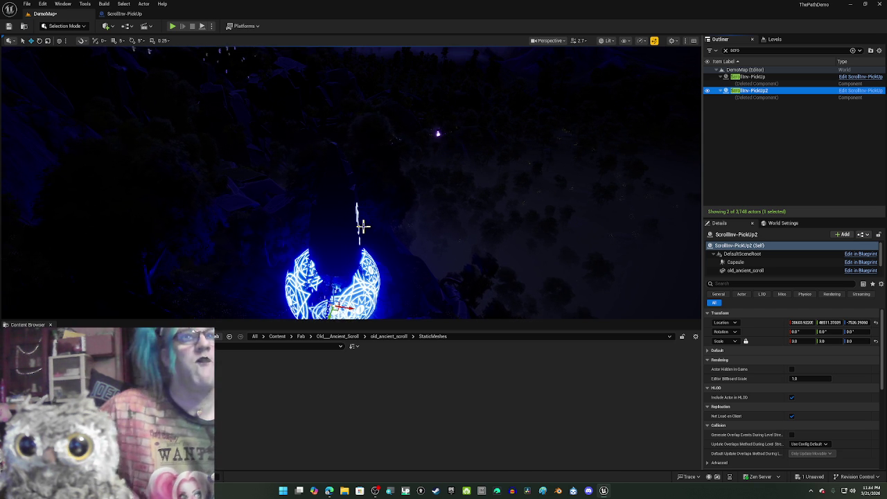
{"action": "mouse_move", "coordinate": [340, 178]}
{"action": "left_mouse_down"}
{"action": "mouse_move", "coordinate": [340, 138]}
{"action": "mouse_move", "coordinate": [356, 138]}
{"action": "left_mouse_up"}
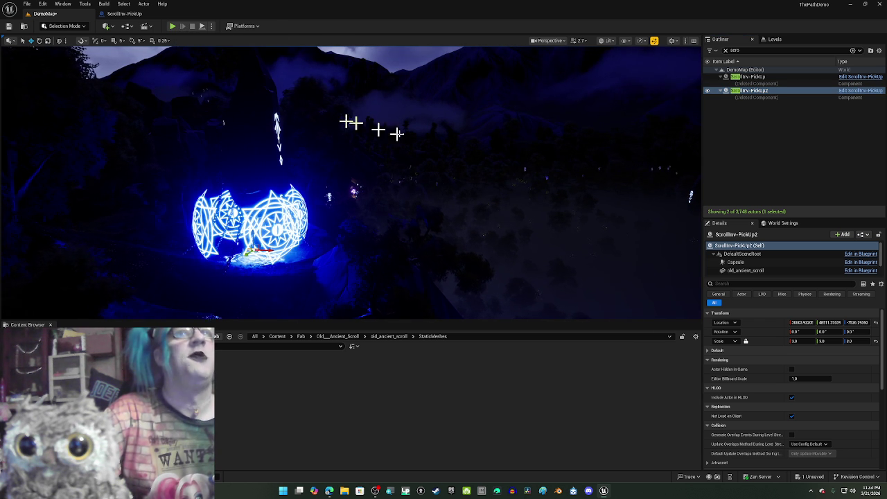
{"action": "double_click", "coordinate": [733, 77]}
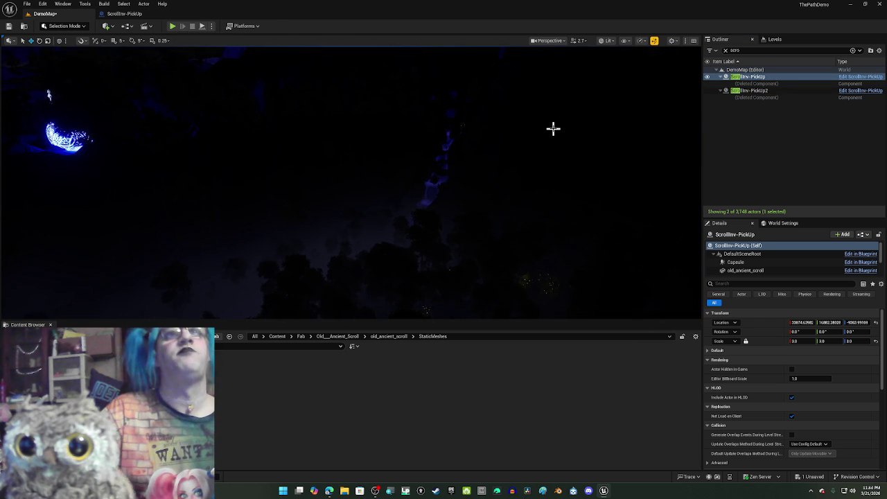
{"action": "double_click", "coordinate": [776, 91]}
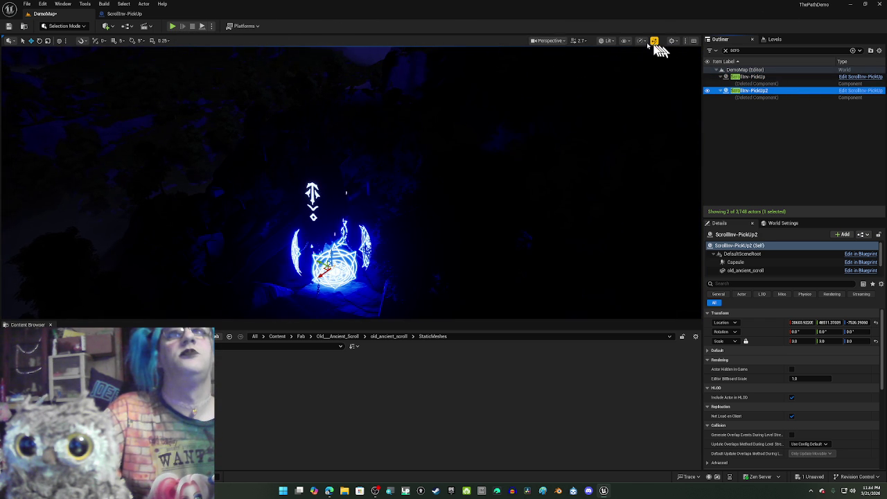
{"action": "left_click", "coordinate": [603, 41]}
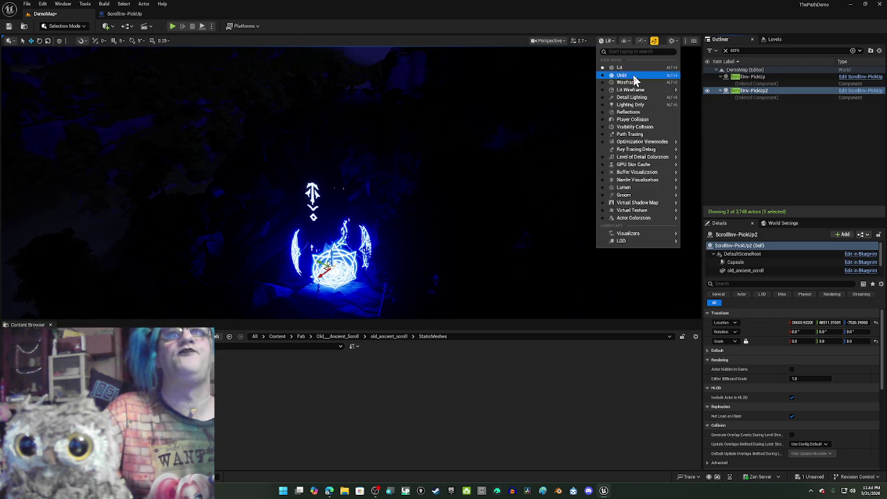
Switch the viewport to Unlit and fly to the waterfall, selecting cliff rock SM_Cliff_08.
{"action": "left_click", "coordinate": [634, 78]}
{"action": "mouse_move", "coordinate": [537, 155]}
{"action": "left_mouse_down"}
{"action": "mouse_move", "coordinate": [696, 204]}
{"action": "mouse_move", "coordinate": [542, 189]}
{"action": "mouse_move", "coordinate": [534, 148]}
{"action": "left_mouse_up"}
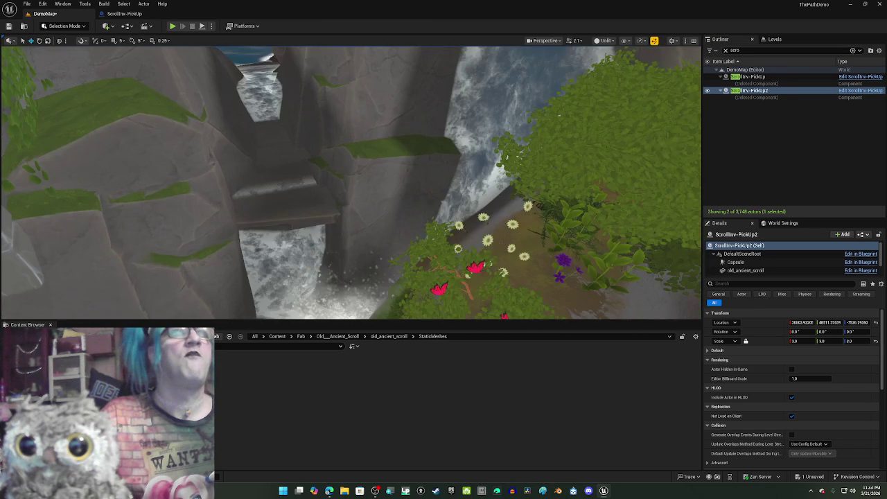
{"action": "left_click_drag", "start_coordinate": [534, 148], "coordinate": [525, 120]}
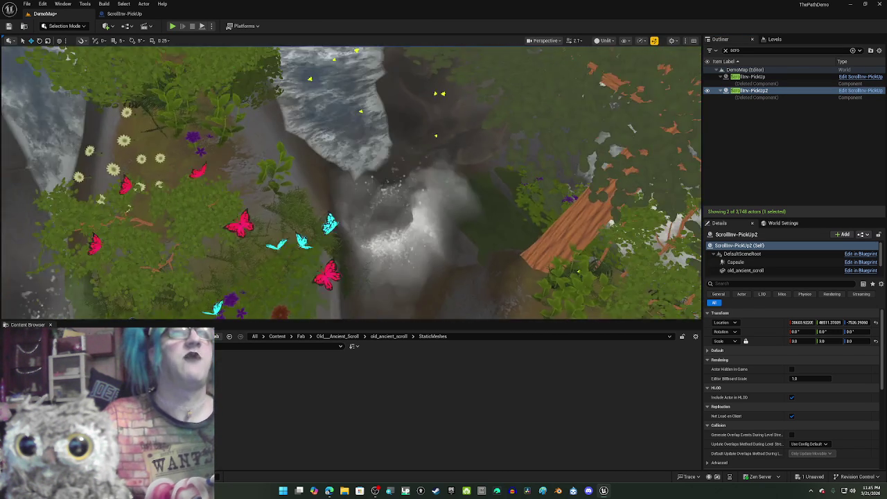
{"action": "left_click_drag", "start_coordinate": [537, 153], "coordinate": [538, 153]}
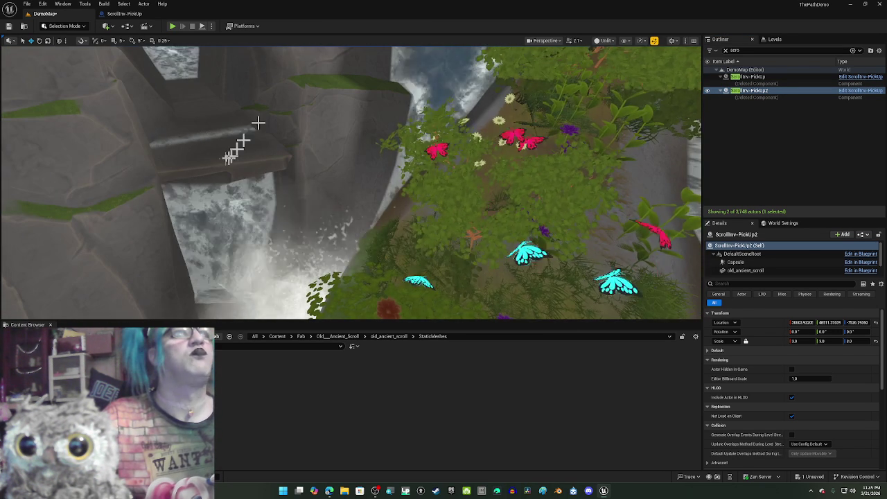
{"action": "left_click", "coordinate": [226, 158]}
{"action": "left_click_drag", "start_coordinate": [225, 158], "coordinate": [225, 158]}
{"action": "left_click_drag", "start_coordinate": [283, 179], "coordinate": [283, 179]}
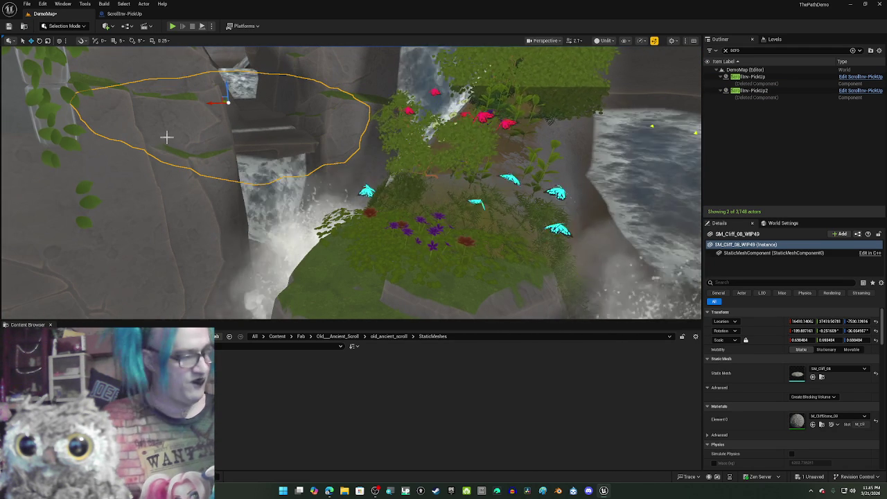
Duplicate the cliff rock over the waterfall and scale the copy down to about 0.157.
{"action": "mouse_move", "coordinate": [204, 97]}
{"action": "left_mouse_down"}
{"action": "mouse_move", "coordinate": [221, 101]}
{"action": "mouse_move", "coordinate": [240, 85]}
{"action": "mouse_move", "coordinate": [248, 180]}
{"action": "mouse_move", "coordinate": [236, 242]}
{"action": "mouse_move", "coordinate": [167, 169]}
{"action": "left_mouse_up"}
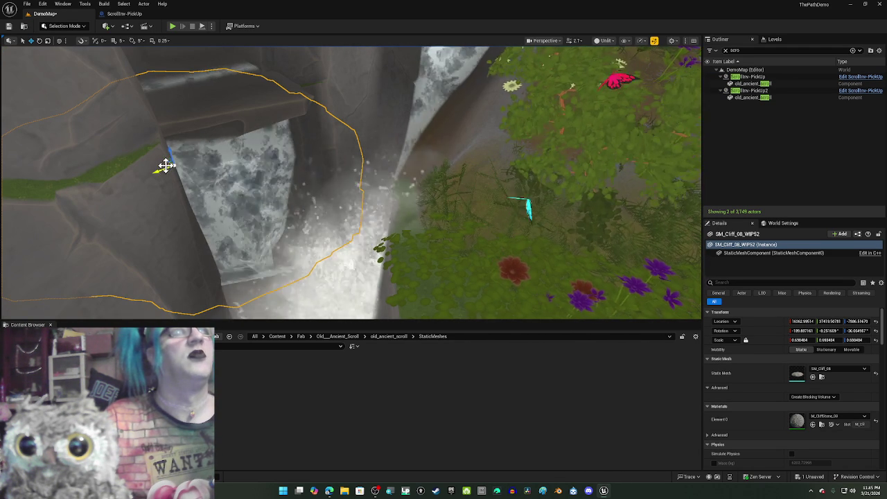
{"action": "mouse_move", "coordinate": [170, 165]}
{"action": "left_mouse_down"}
{"action": "mouse_move", "coordinate": [323, 258]}
{"action": "mouse_move", "coordinate": [324, 144]}
{"action": "left_mouse_up"}
{"action": "key", "text": "e"}
{"action": "key", "text": "r"}
{"action": "mouse_move", "coordinate": [327, 160]}
{"action": "left_mouse_down"}
{"action": "mouse_move", "coordinate": [322, 185]}
{"action": "mouse_move", "coordinate": [324, 163]}
{"action": "mouse_move", "coordinate": [305, 159]}
{"action": "left_mouse_up"}
{"action": "key", "text": "e"}
{"action": "key", "text": "r"}
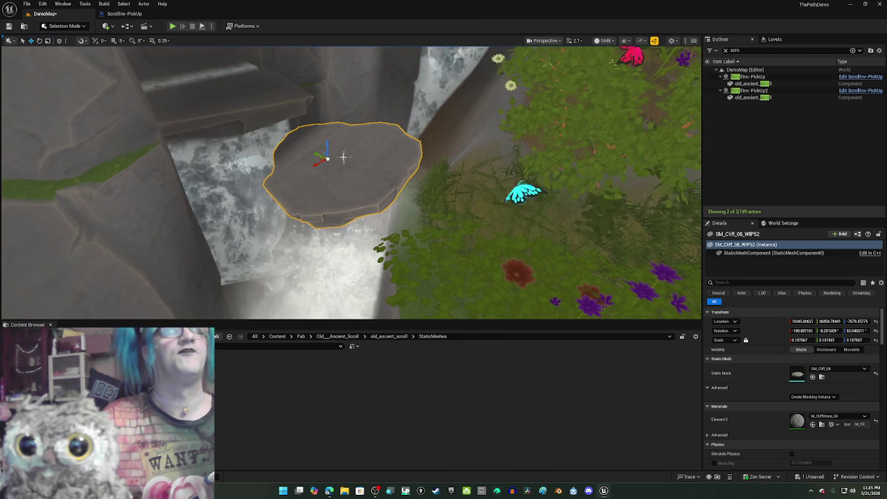
{"action": "key", "text": "e"}
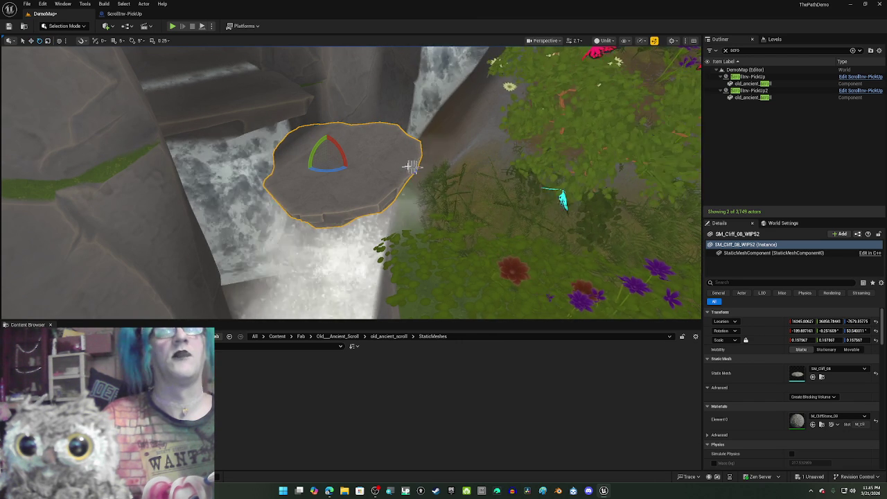
{"action": "left_click", "coordinate": [821, 377]}
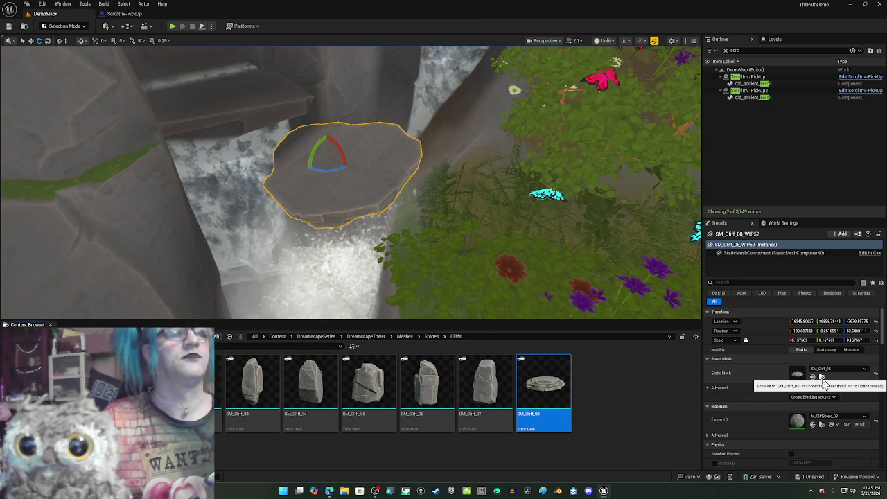
Rotate the stone platform, widen it, and turn it about its vertical axis.
{"action": "mouse_move", "coordinate": [306, 179]}
{"action": "left_mouse_down"}
{"action": "mouse_move", "coordinate": [228, 149]}
{"action": "mouse_move", "coordinate": [279, 150]}
{"action": "mouse_move", "coordinate": [273, 146]}
{"action": "left_mouse_up"}
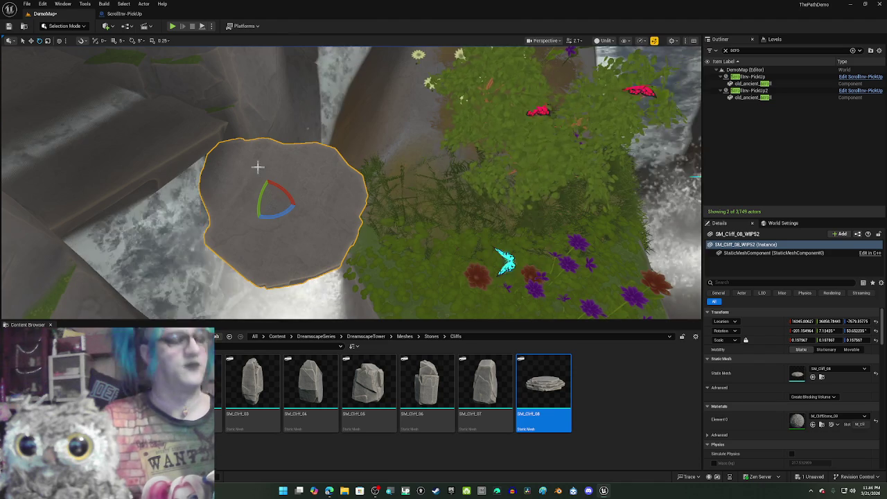
{"action": "key", "text": "w"}
{"action": "key", "text": "e"}
{"action": "key", "text": "r"}
{"action": "left_click_drag", "start_coordinate": [265, 201], "coordinate": [263, 201]}
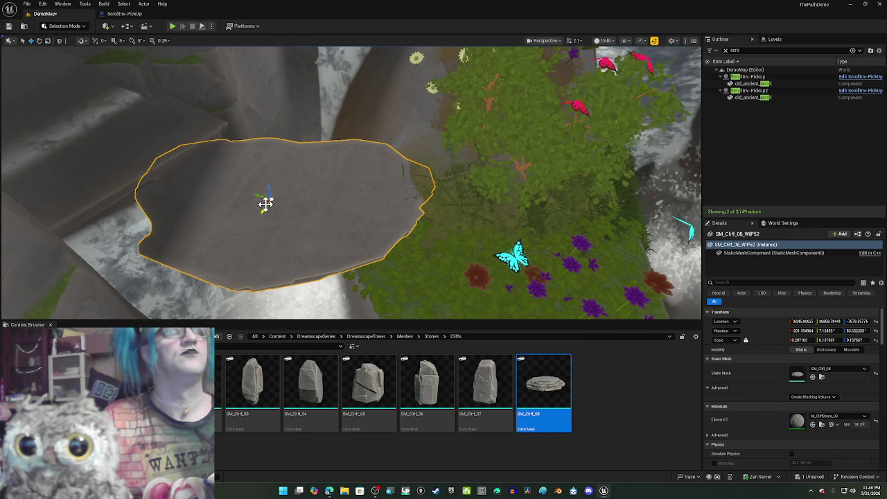
{"action": "key", "text": "e"}
{"action": "mouse_move", "coordinate": [275, 213]}
{"action": "left_mouse_down"}
{"action": "mouse_move", "coordinate": [244, 214]}
{"action": "mouse_move", "coordinate": [290, 197]}
{"action": "mouse_move", "coordinate": [270, 177]}
{"action": "mouse_move", "coordinate": [279, 190]}
{"action": "mouse_move", "coordinate": [271, 205]}
{"action": "left_mouse_up"}
{"action": "key", "text": "w"}
{"action": "key", "text": "e"}
{"action": "key", "text": "w"}
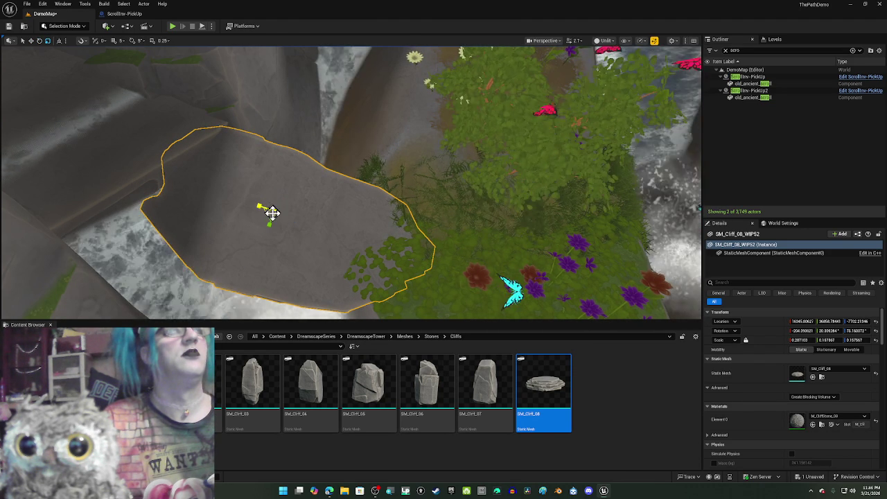
Shrink the flat stone slab, shift and raise it slightly, then tilt it to a new angle.
{"action": "left_click_drag", "start_coordinate": [259, 205], "coordinate": [243, 207]}
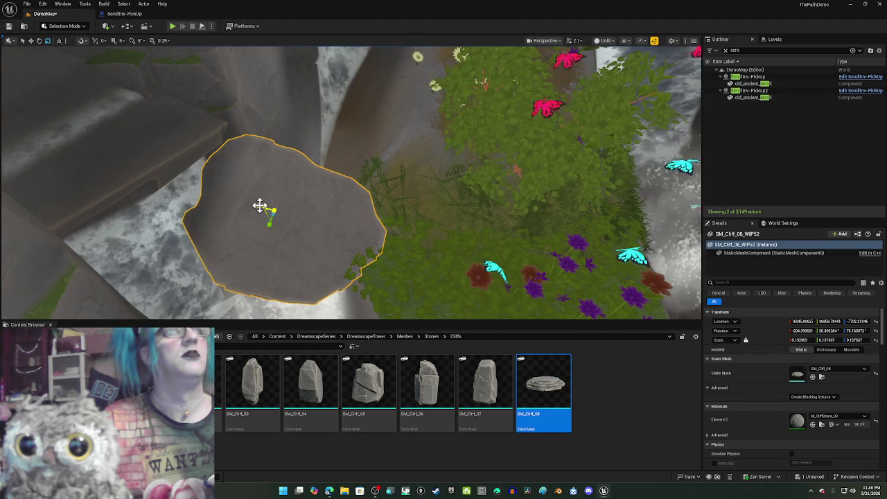
{"action": "key", "text": "w"}
{"action": "mouse_move", "coordinate": [267, 208]}
{"action": "left_mouse_down"}
{"action": "mouse_move", "coordinate": [228, 173]}
{"action": "mouse_move", "coordinate": [248, 194]}
{"action": "mouse_move", "coordinate": [305, 184]}
{"action": "mouse_move", "coordinate": [277, 187]}
{"action": "left_mouse_up"}
{"action": "key", "text": "e"}
{"action": "key", "text": "r"}
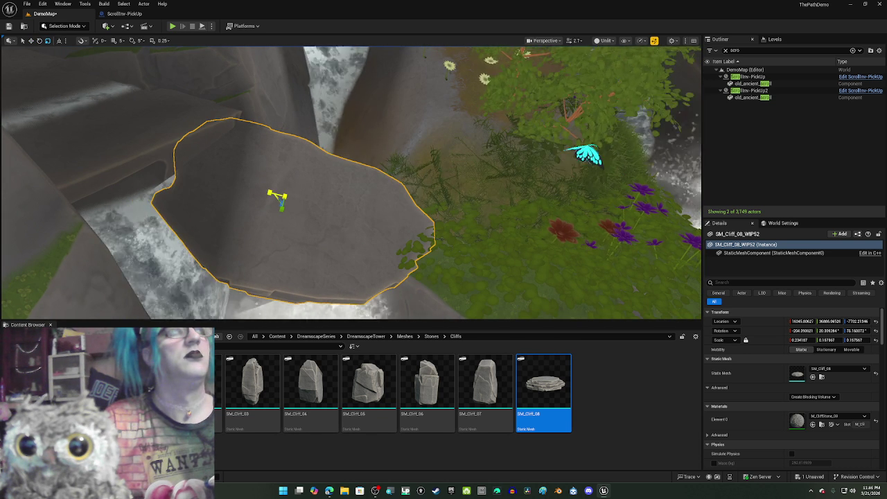
{"action": "key", "text": "w"}
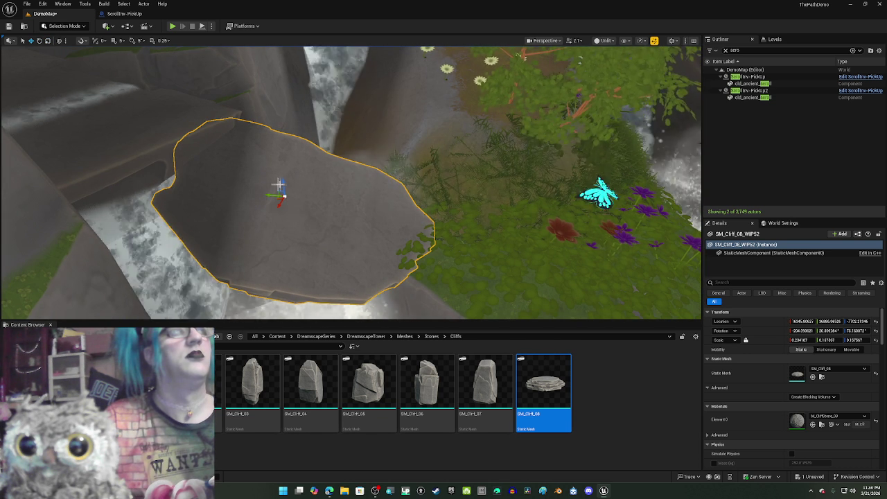
{"action": "mouse_move", "coordinate": [281, 183]}
{"action": "left_mouse_down"}
{"action": "mouse_move", "coordinate": [279, 142]}
{"action": "mouse_move", "coordinate": [291, 160]}
{"action": "left_mouse_up"}
{"action": "key", "text": "e"}
{"action": "key", "text": "r"}
{"action": "key", "text": "e"}
{"action": "left_click_drag", "start_coordinate": [271, 154], "coordinate": [267, 167]}
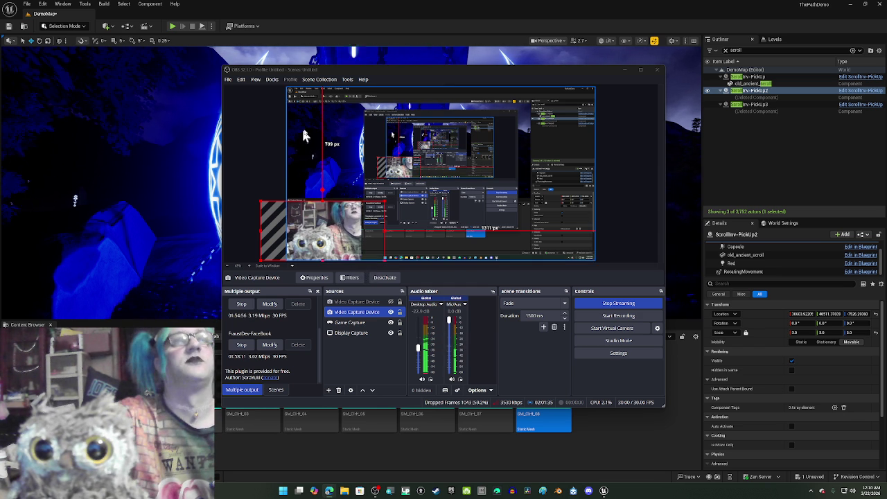
Return to the Unreal editor and deselect the SM_Cliff_08 asset.
{"action": "left_click", "coordinate": [360, 34]}
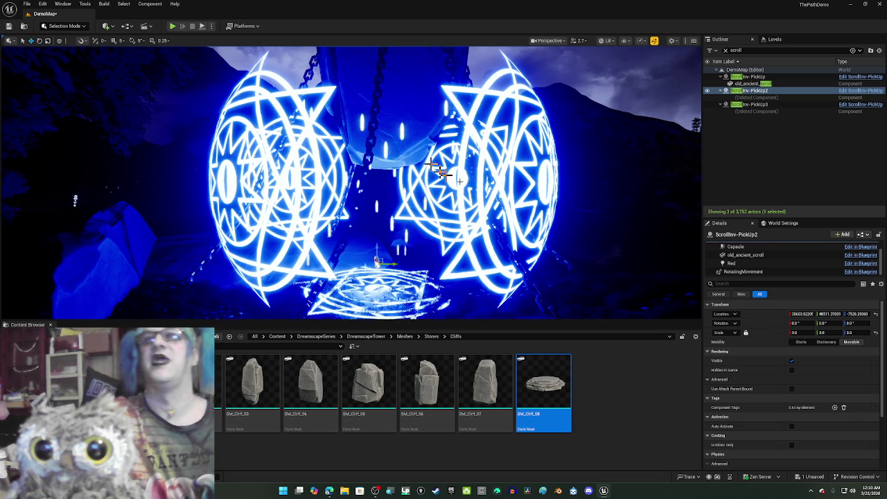
{"action": "left_click", "coordinate": [593, 395]}
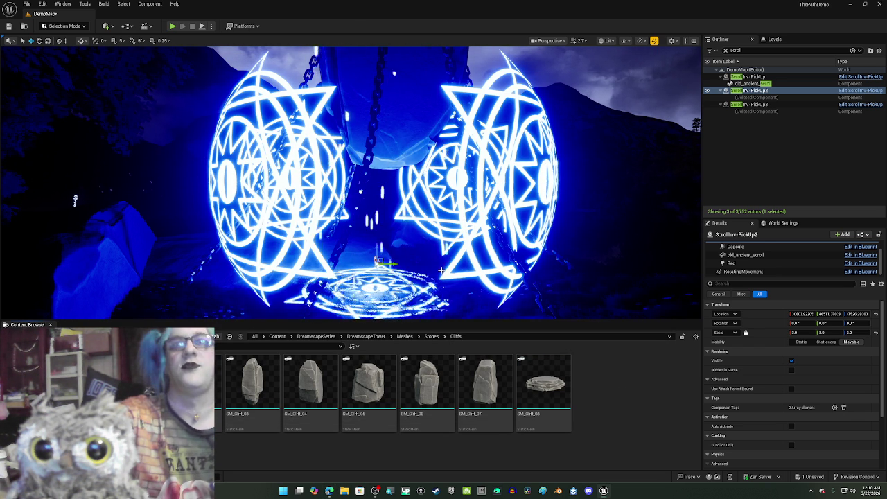
{"action": "scroll", "coordinate": [449, 200], "scroll_direction": "up", "scroll_amount": 5}
{"action": "scroll", "coordinate": [449, 199], "scroll_direction": "up", "scroll_amount": 5}
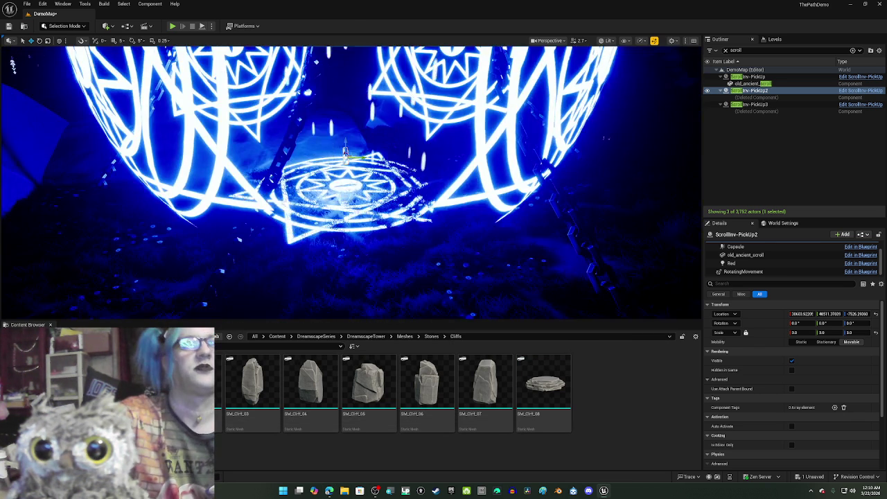
{"action": "scroll", "coordinate": [440, 267], "scroll_direction": "down", "scroll_amount": 5}
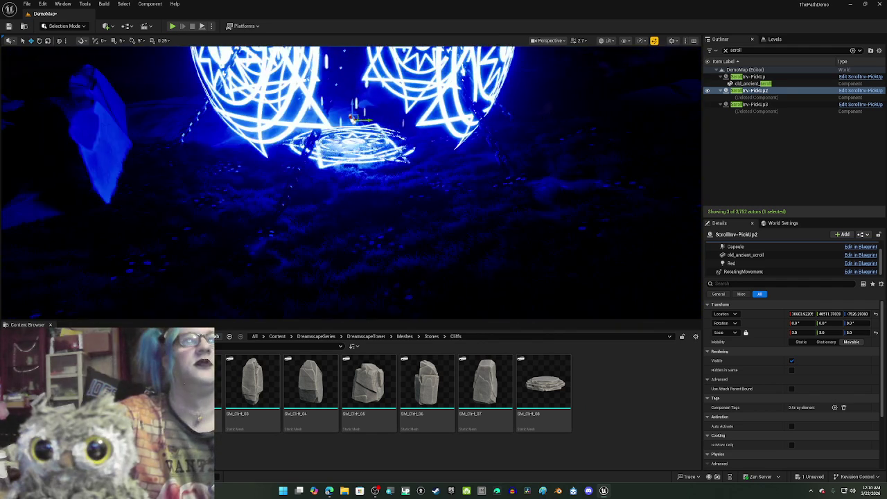
Fly around the hooded statue and cliffs, focusing the view on the glowing scroll pickups.
{"action": "mouse_move", "coordinate": [439, 268]}
{"action": "left_mouse_down"}
{"action": "mouse_move", "coordinate": [440, 208]}
{"action": "mouse_move", "coordinate": [439, 271]}
{"action": "left_mouse_up"}
{"action": "scroll", "coordinate": [350, 180], "scroll_direction": "down", "scroll_amount": 10}
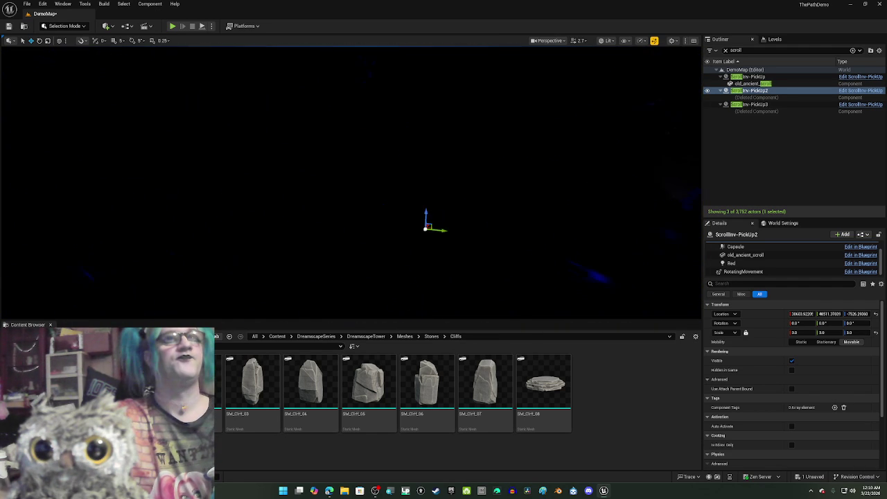
{"action": "mouse_move", "coordinate": [351, 181]}
{"action": "left_mouse_down"}
{"action": "mouse_move", "coordinate": [332, 180]}
{"action": "mouse_move", "coordinate": [402, 182]}
{"action": "mouse_move", "coordinate": [375, 180]}
{"action": "mouse_move", "coordinate": [360, 166]}
{"action": "mouse_move", "coordinate": [333, 173]}
{"action": "mouse_move", "coordinate": [448, 180]}
{"action": "mouse_move", "coordinate": [420, 180]}
{"action": "left_mouse_up"}
{"action": "key", "text": "f"}
{"action": "scroll", "coordinate": [350, 181], "scroll_direction": "down", "scroll_amount": 3}
{"action": "left_click_drag", "start_coordinate": [444, 267], "coordinate": [428, 239]}
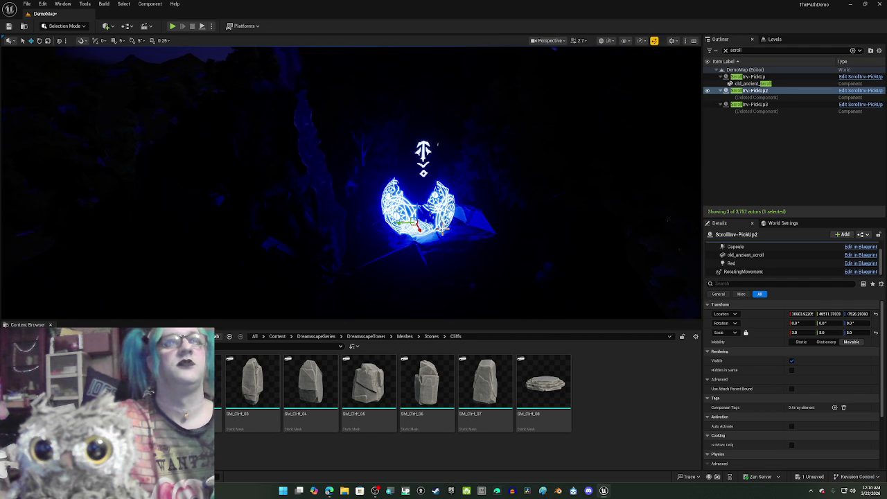
{"action": "mouse_move", "coordinate": [283, 185]}
{"action": "left_mouse_down"}
{"action": "mouse_move", "coordinate": [262, 147]}
{"action": "mouse_move", "coordinate": [281, 170]}
{"action": "mouse_move", "coordinate": [285, 161]}
{"action": "mouse_move", "coordinate": [277, 156]}
{"action": "mouse_move", "coordinate": [282, 174]}
{"action": "mouse_move", "coordinate": [299, 179]}
{"action": "mouse_move", "coordinate": [290, 190]}
{"action": "left_mouse_up"}
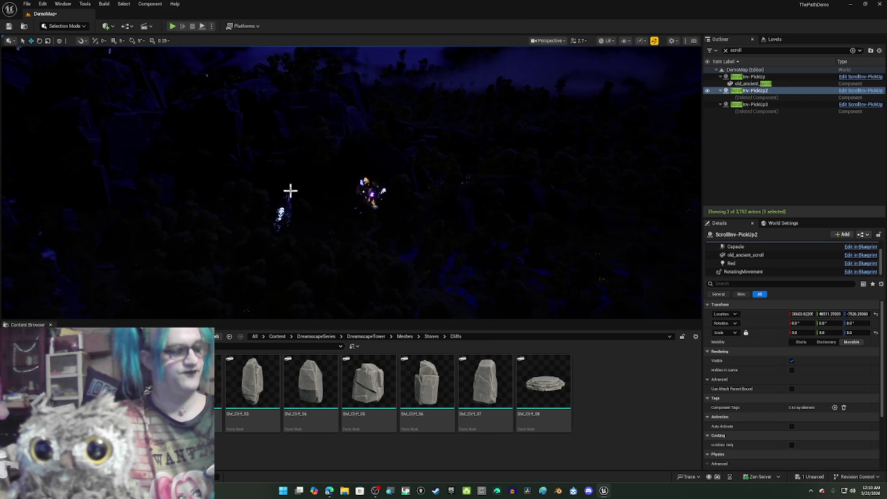
{"action": "key", "text": "f"}
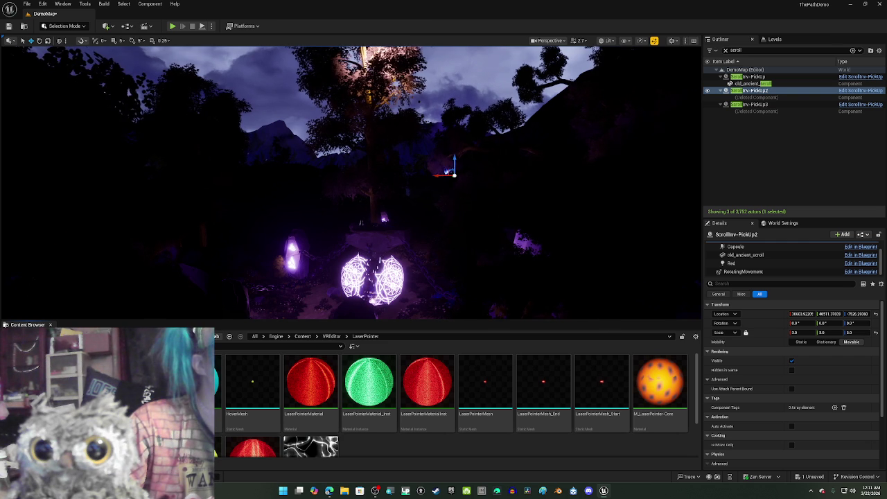
Save the current level, then save all unsaved assets.
{"action": "key", "text": "alt+Left"}
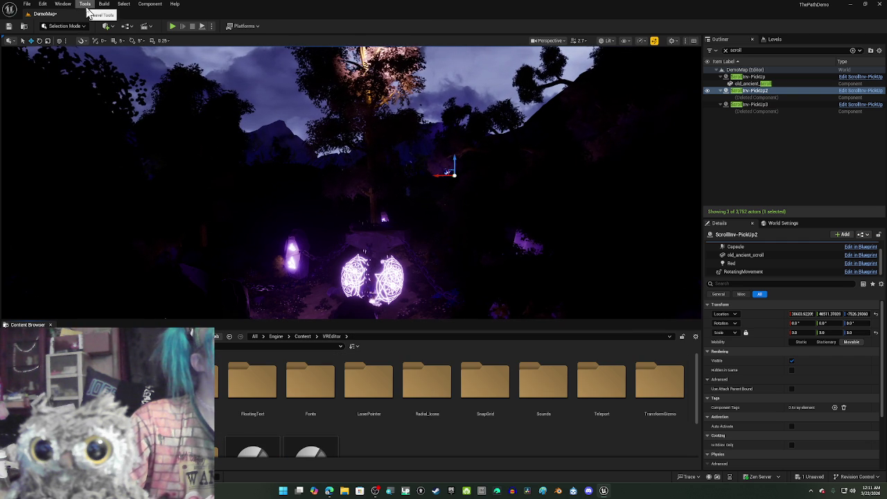
{"action": "left_click", "coordinate": [28, 4]}
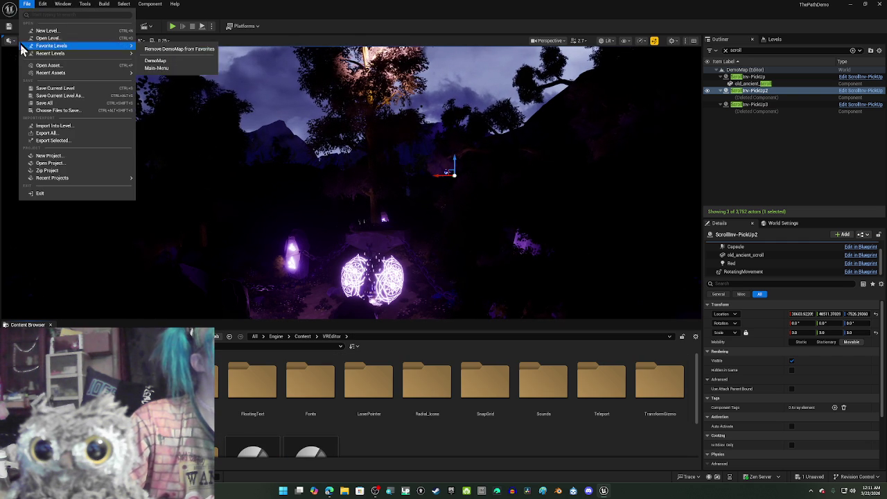
{"action": "left_click", "coordinate": [56, 88]}
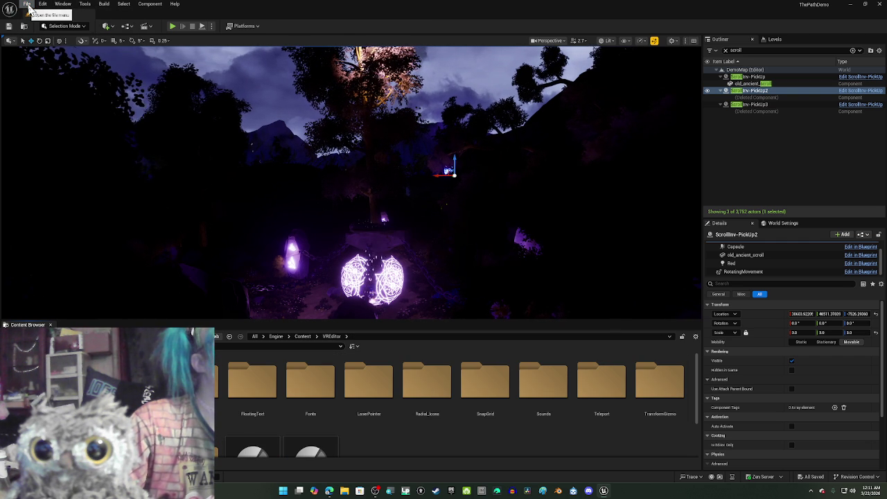
{"action": "left_click", "coordinate": [28, 7]}
{"action": "left_click", "coordinate": [80, 106]}
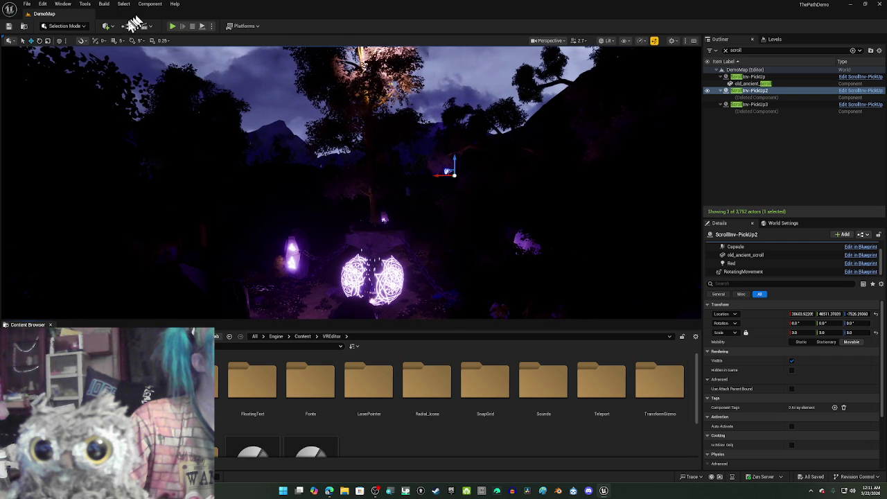
Open the Fab marketplace from the Quick Add list.
{"action": "left_click", "coordinate": [108, 28]}
{"action": "left_click", "coordinate": [108, 28]}
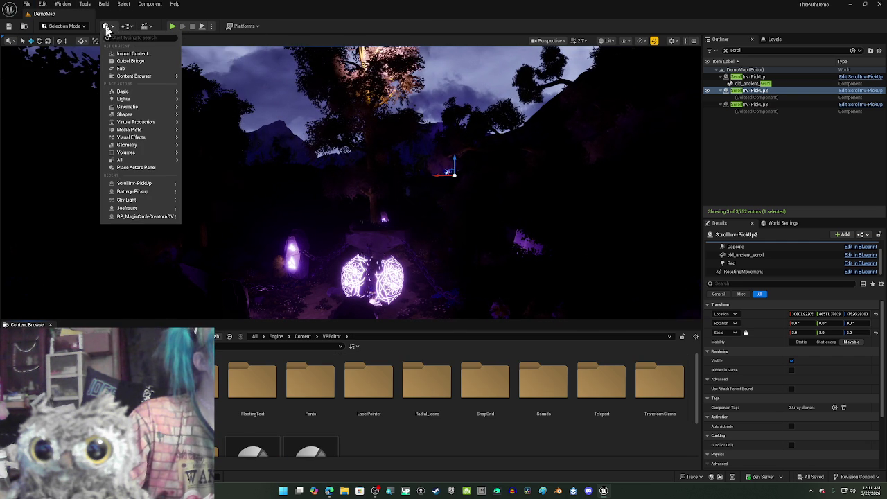
{"action": "left_click", "coordinate": [121, 70]}
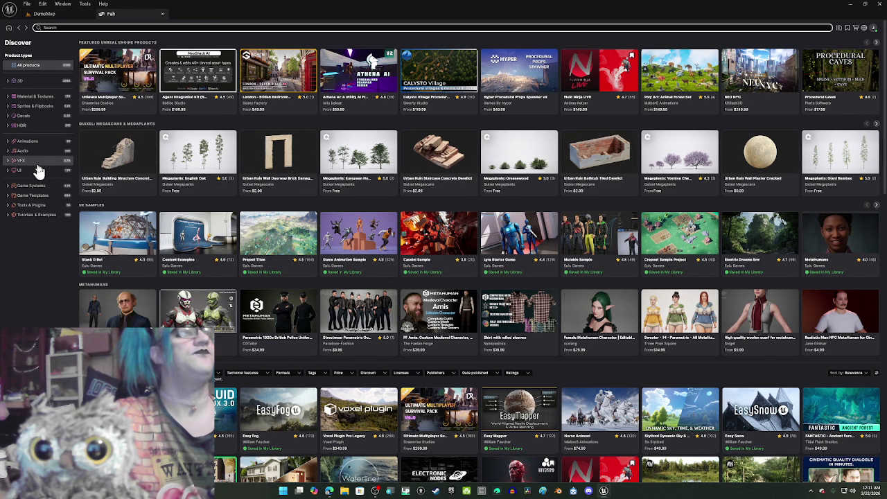
Open RPG FX Starter Pack from My Library's VFX, preview its Priest and Status images, and add it.
{"action": "left_click", "coordinate": [838, 28]}
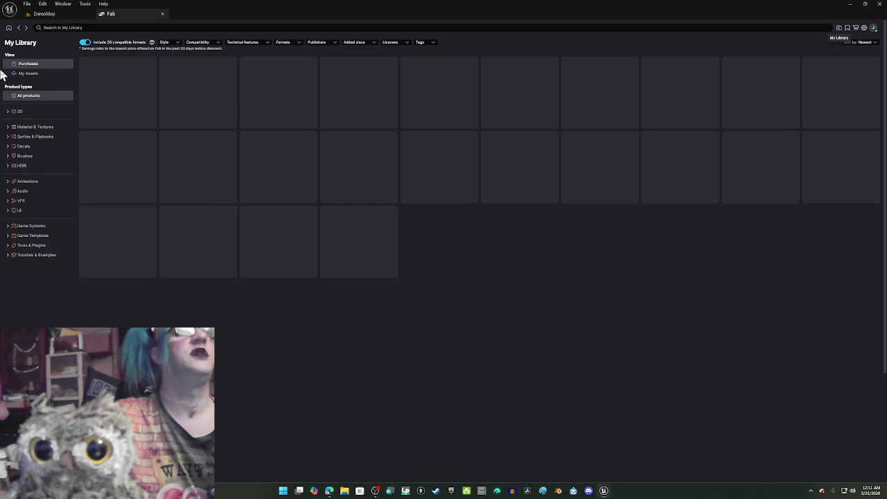
{"action": "left_click", "coordinate": [29, 174]}
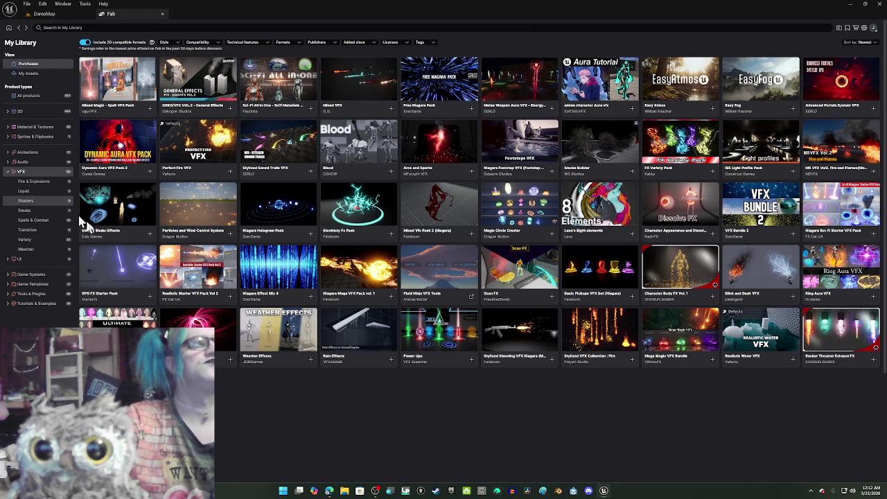
{"action": "left_click", "coordinate": [117, 266]}
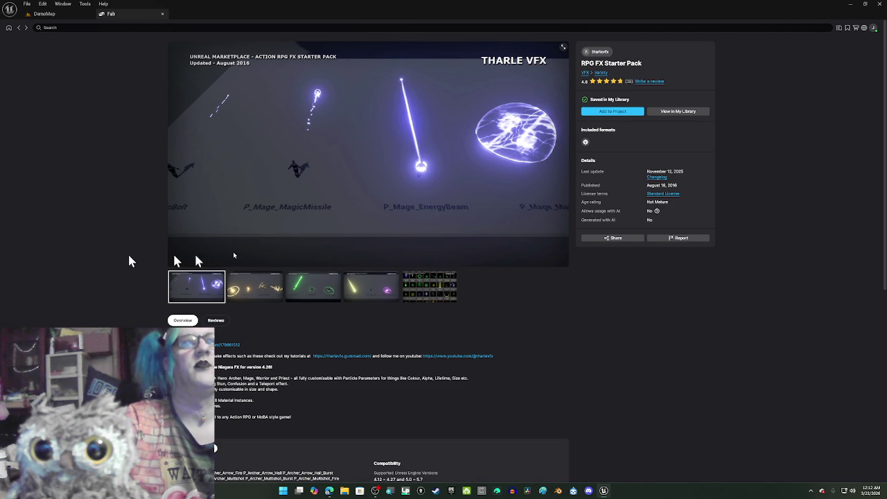
{"action": "left_click", "coordinate": [321, 290]}
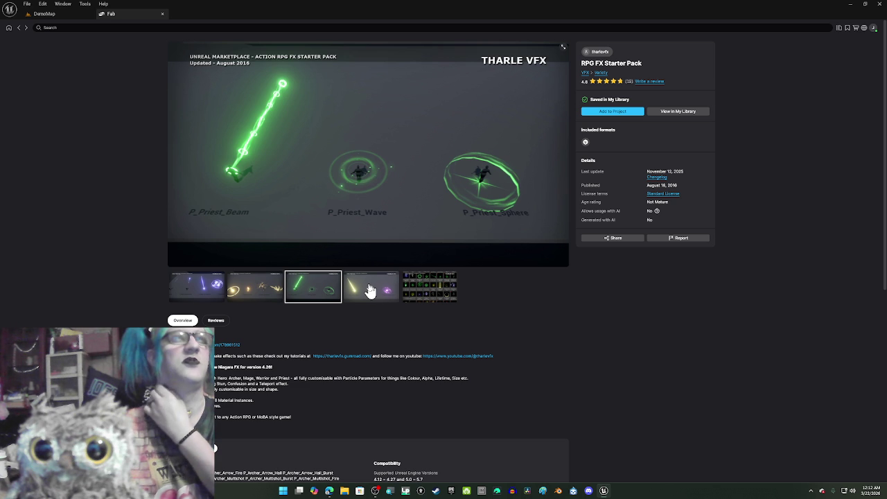
{"action": "left_click", "coordinate": [371, 290]}
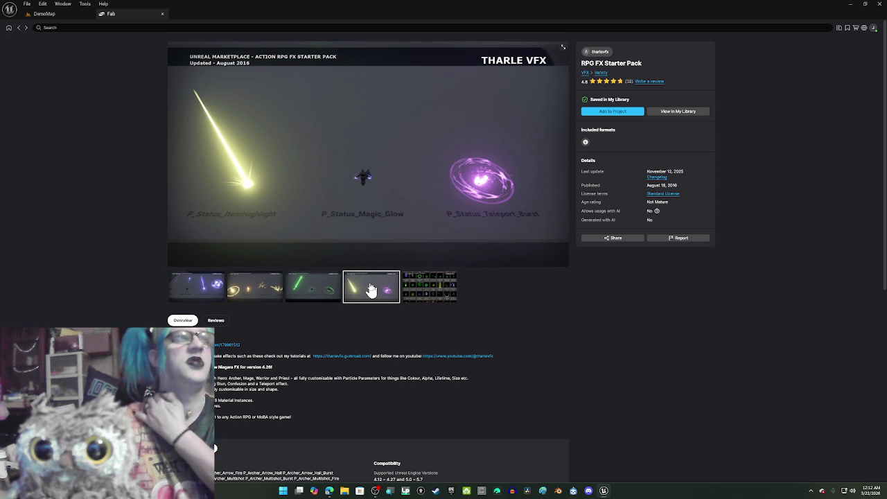
{"action": "left_click", "coordinate": [600, 112]}
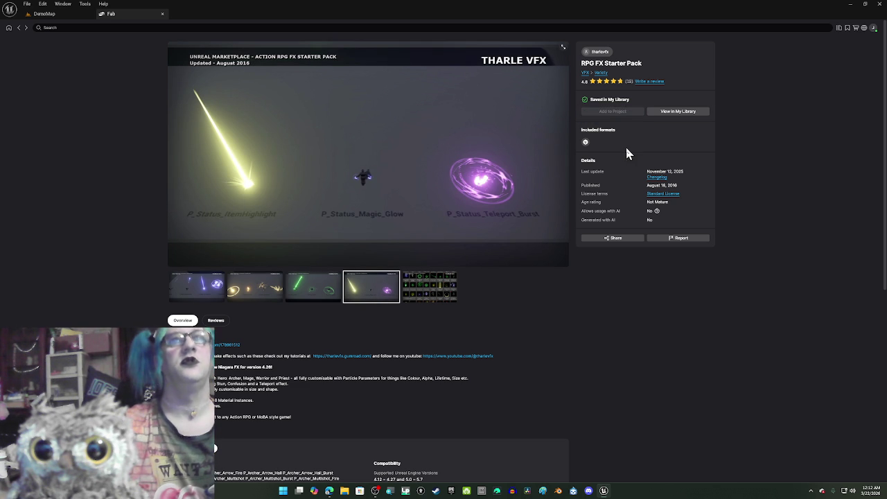